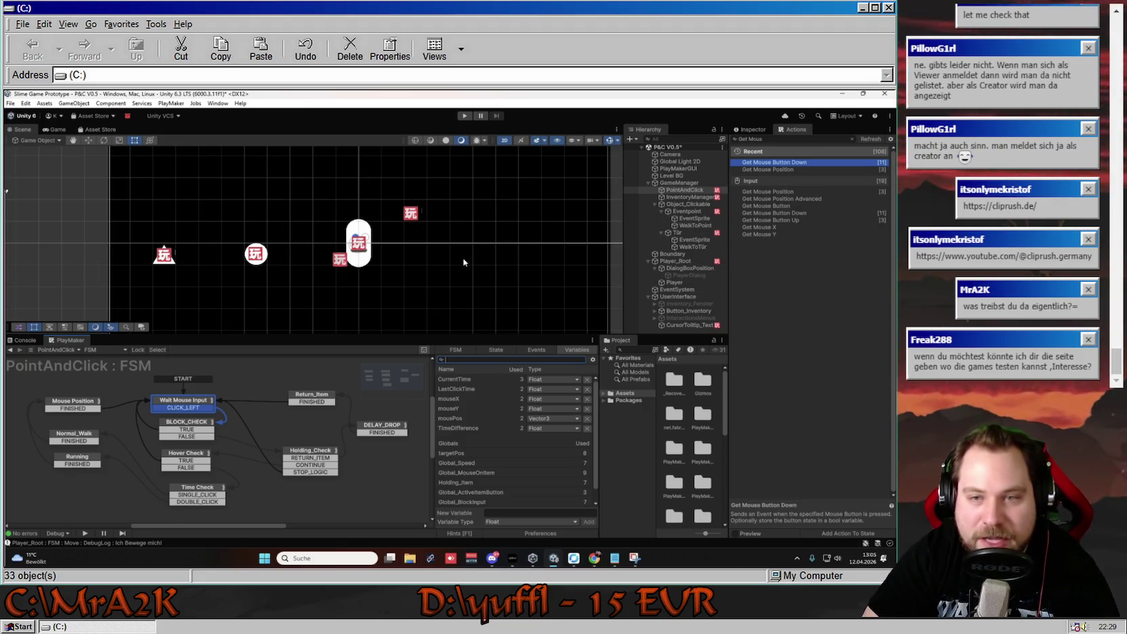
Pan and zoom the Scene view around the slime and item icons.
{"action": "mouse_move", "coordinate": [479, 264]}
{"action": "left_mouse_down"}
{"action": "mouse_move", "coordinate": [445, 276]}
{"action": "mouse_move", "coordinate": [498, 259]}
{"action": "mouse_move", "coordinate": [487, 266]}
{"action": "left_mouse_up"}
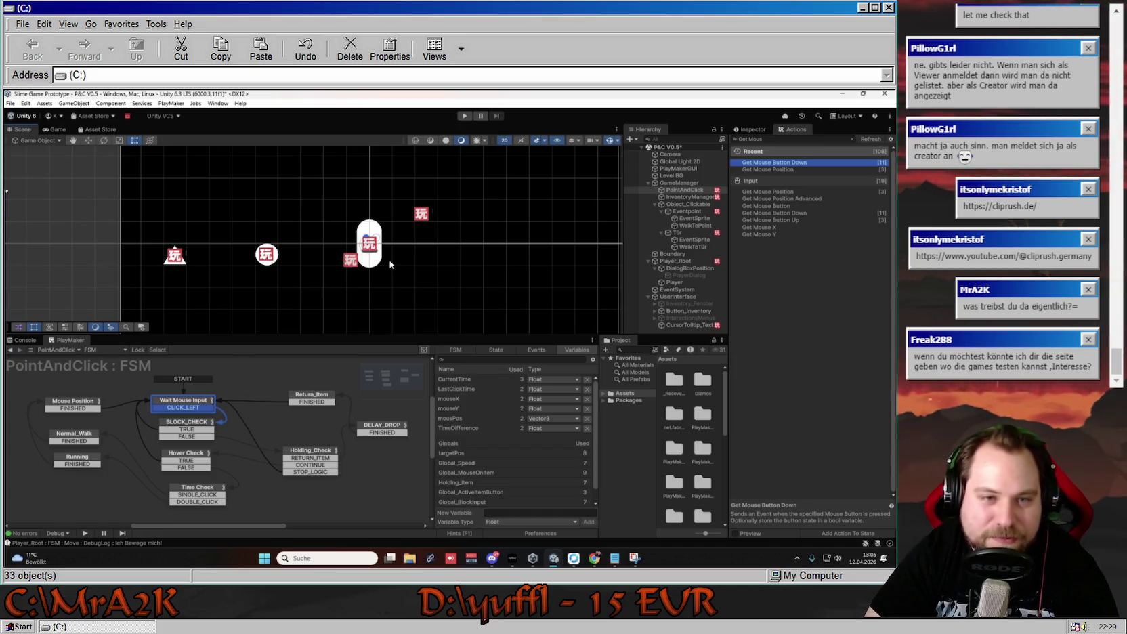
{"action": "mouse_move", "coordinate": [405, 257]}
{"action": "left_mouse_down"}
{"action": "mouse_move", "coordinate": [432, 273]}
{"action": "mouse_move", "coordinate": [375, 292]}
{"action": "mouse_move", "coordinate": [384, 312]}
{"action": "mouse_move", "coordinate": [379, 253]}
{"action": "left_mouse_up"}
{"action": "scroll", "coordinate": [378, 252], "scroll_direction": "down", "scroll_amount": 4}
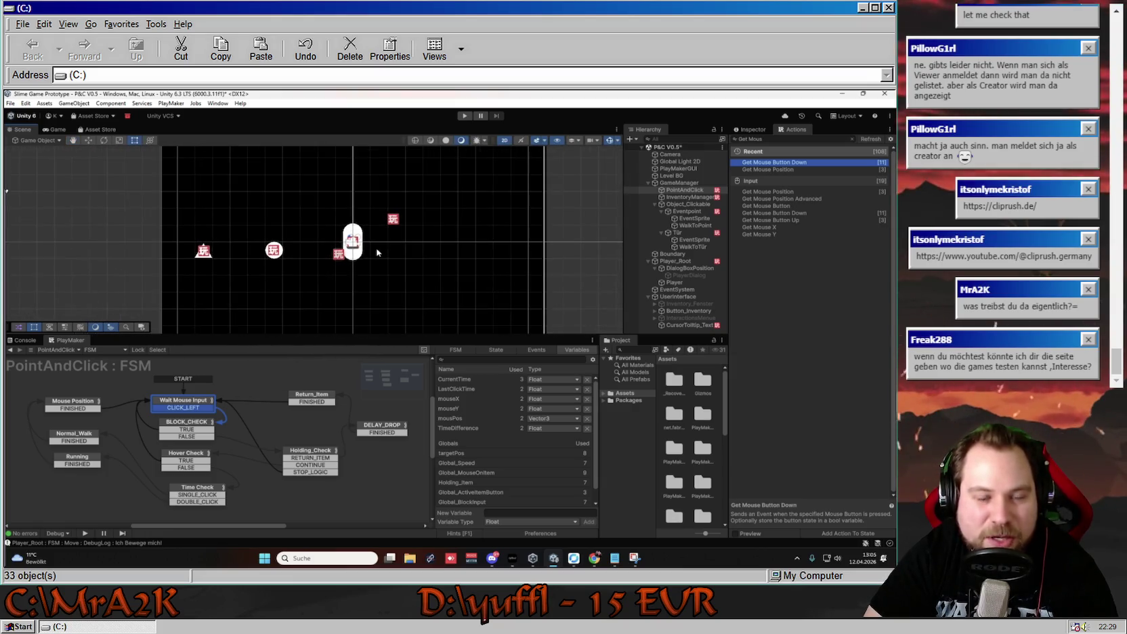
{"action": "scroll", "coordinate": [378, 250], "scroll_direction": "down", "scroll_amount": 2}
{"action": "scroll", "coordinate": [380, 248], "scroll_direction": "up", "scroll_amount": 1}
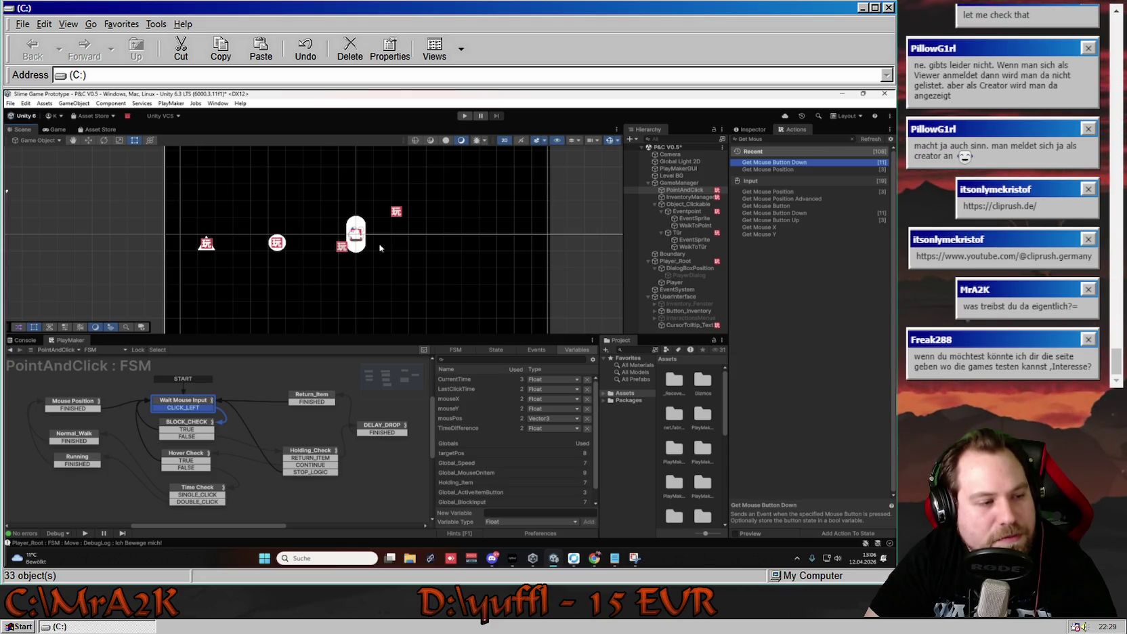
Play-test the game by walking the slime to several points, then stop the run.
{"action": "left_click", "coordinate": [463, 117]}
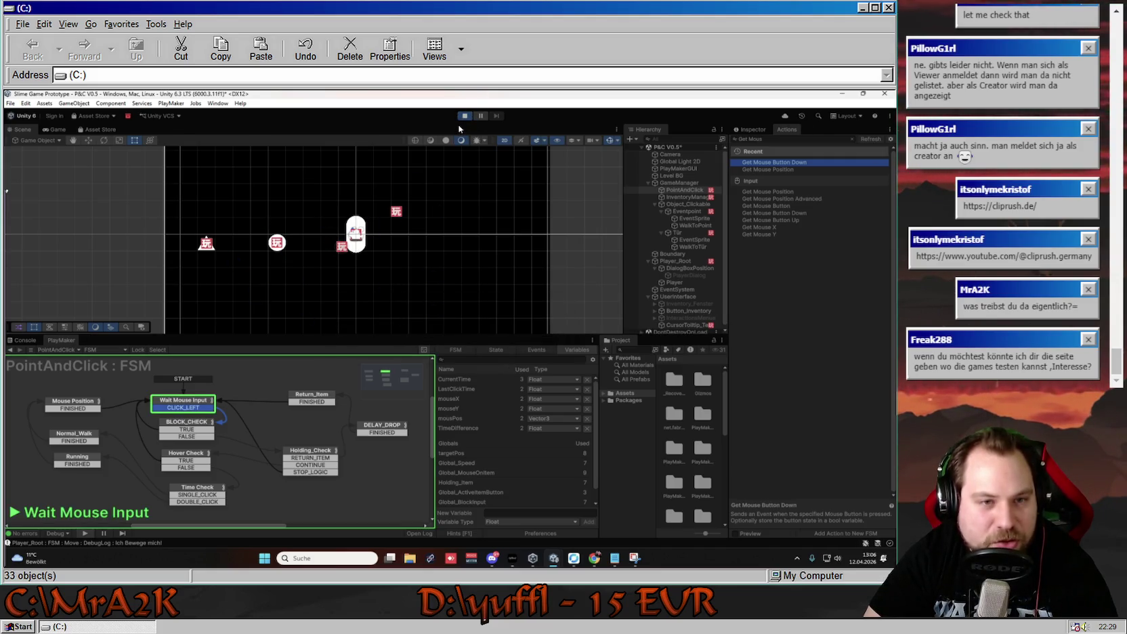
{"action": "left_click", "coordinate": [306, 237]}
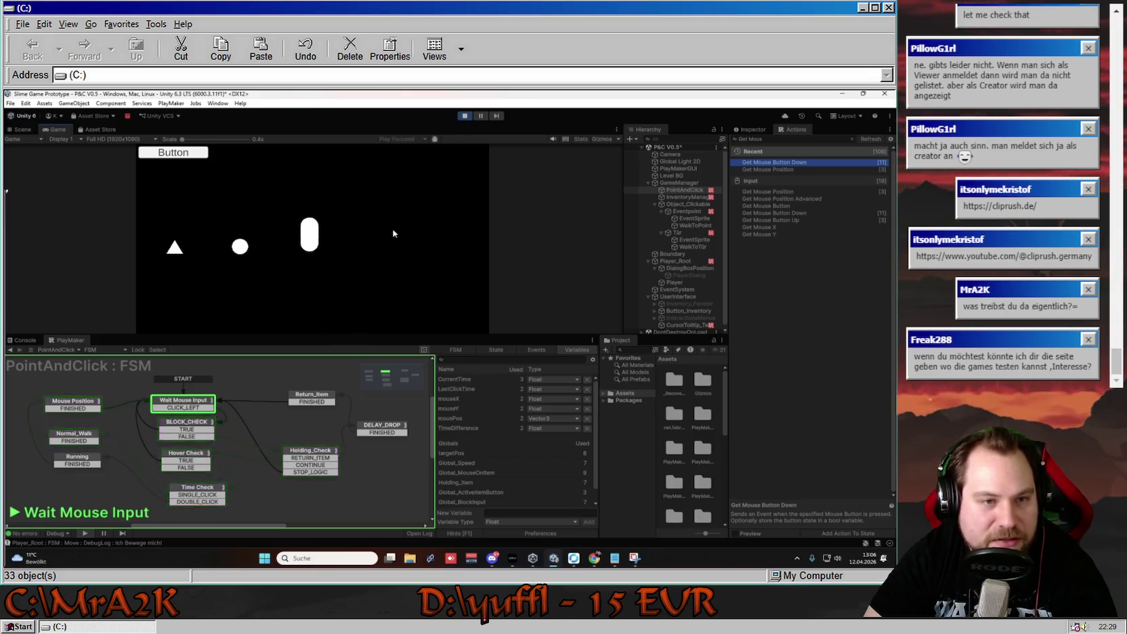
{"action": "left_click", "coordinate": [335, 238]}
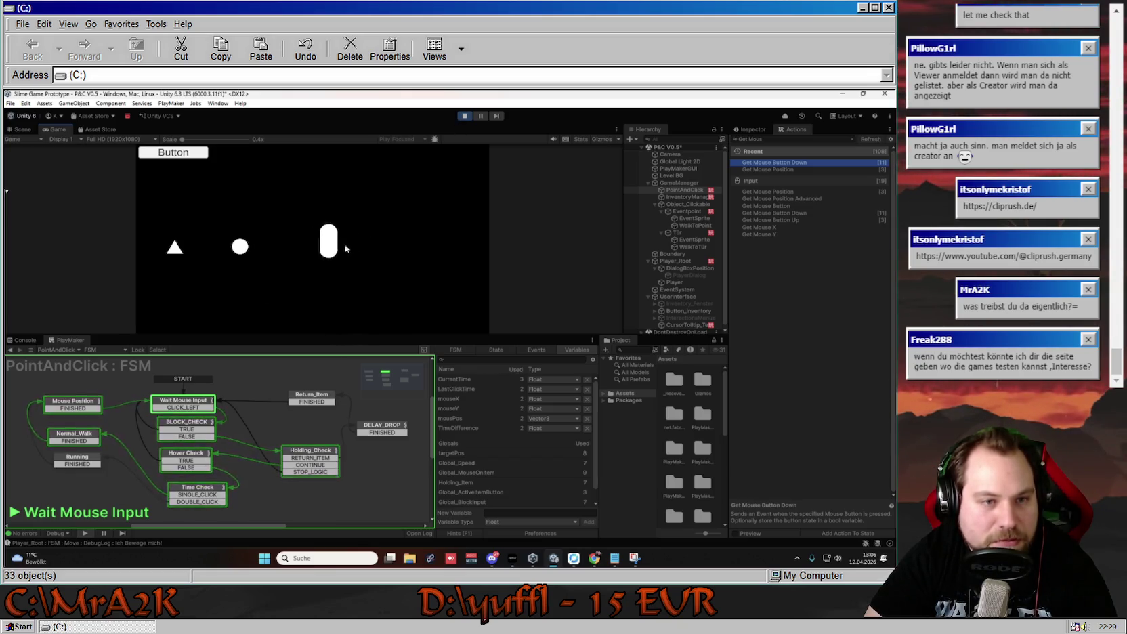
{"action": "left_click", "coordinate": [365, 247]}
{"action": "left_click", "coordinate": [304, 229]}
{"action": "left_click", "coordinate": [385, 246]}
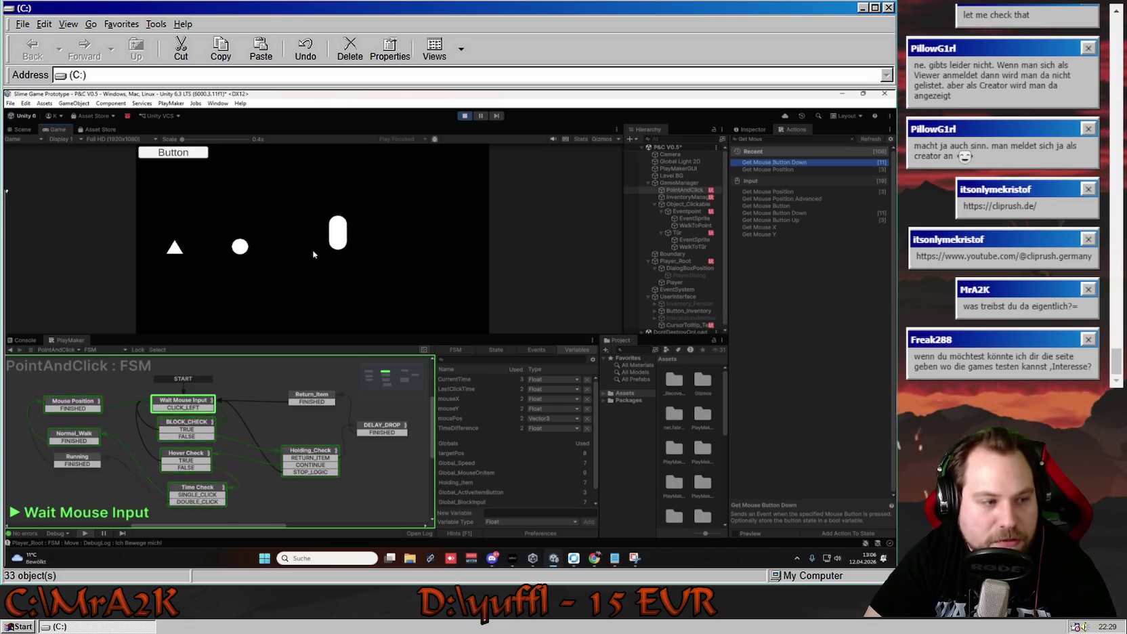
{"action": "left_click", "coordinate": [373, 244]}
{"action": "left_click", "coordinate": [299, 255]}
{"action": "left_click", "coordinate": [331, 232]}
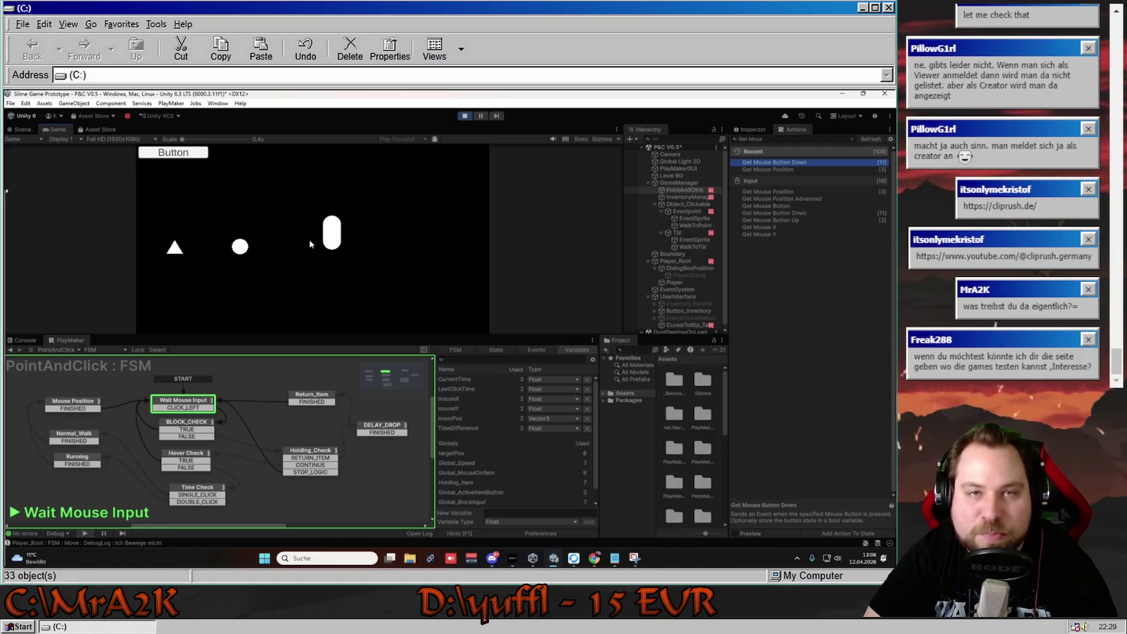
{"action": "left_click", "coordinate": [465, 115]}
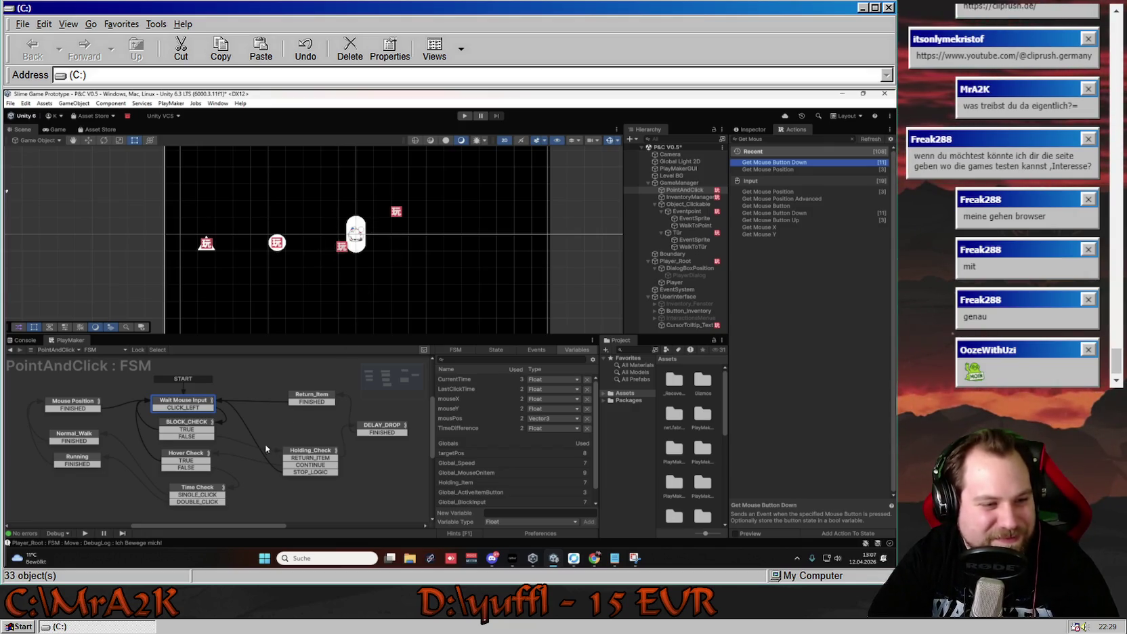
Dismiss the newest Qobuz music notification in the Windows notification center.
{"action": "scroll", "coordinate": [265, 448], "scroll_direction": "down", "scroll_amount": 1}
{"action": "left_click_drag", "start_coordinate": [258, 454], "coordinate": [265, 464]}
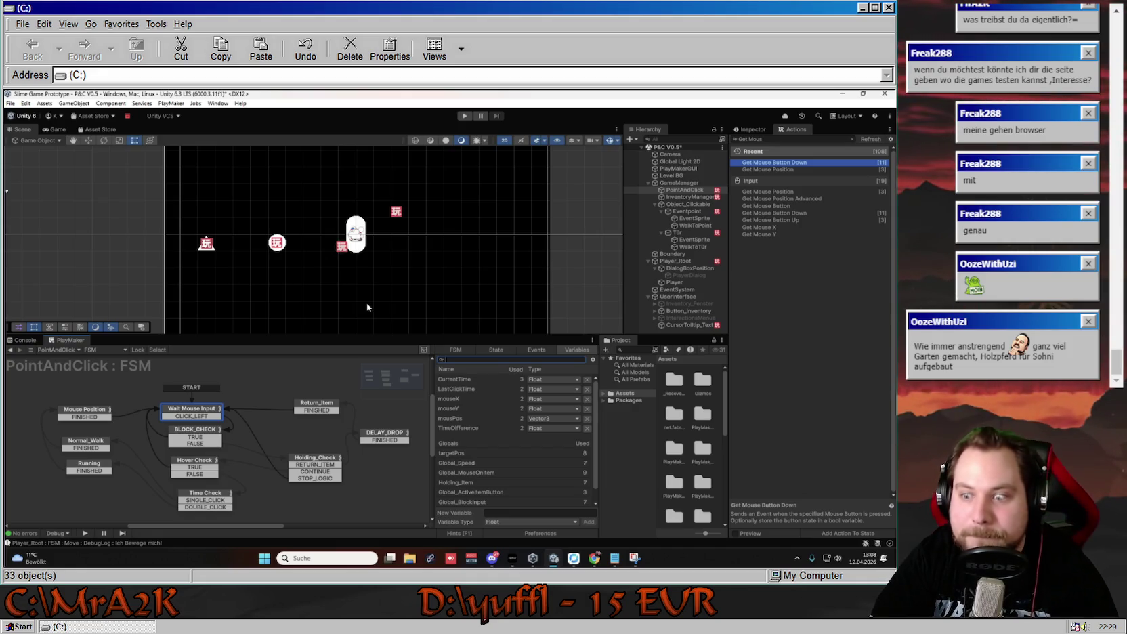
{"action": "left_click", "coordinate": [882, 562]}
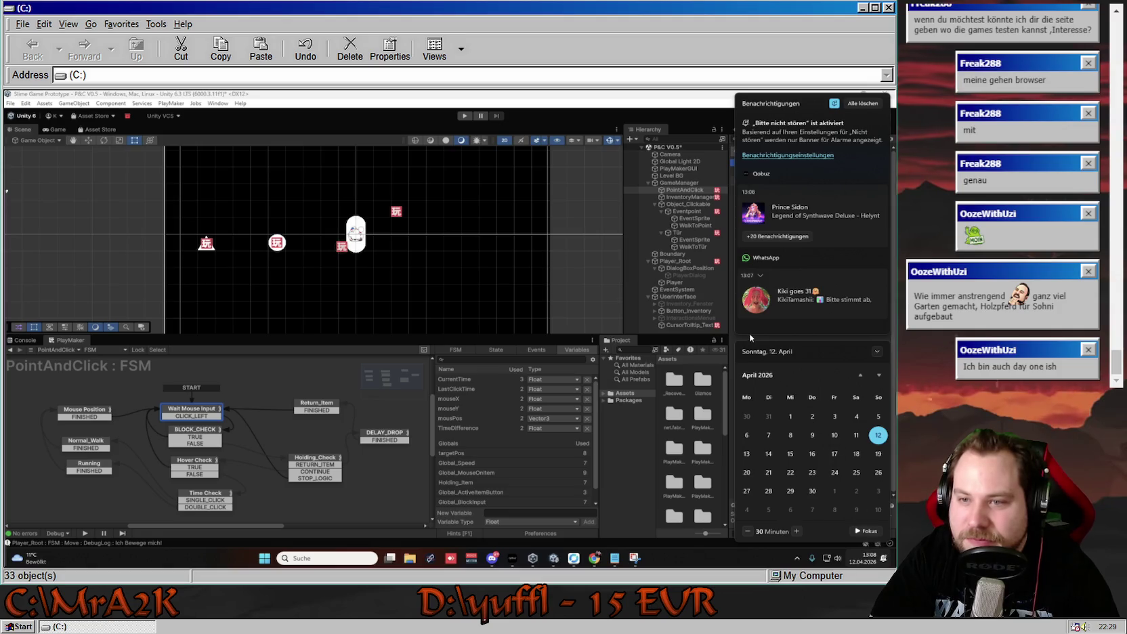
{"action": "left_click", "coordinate": [878, 193]}
{"action": "left_click", "coordinate": [868, 557]}
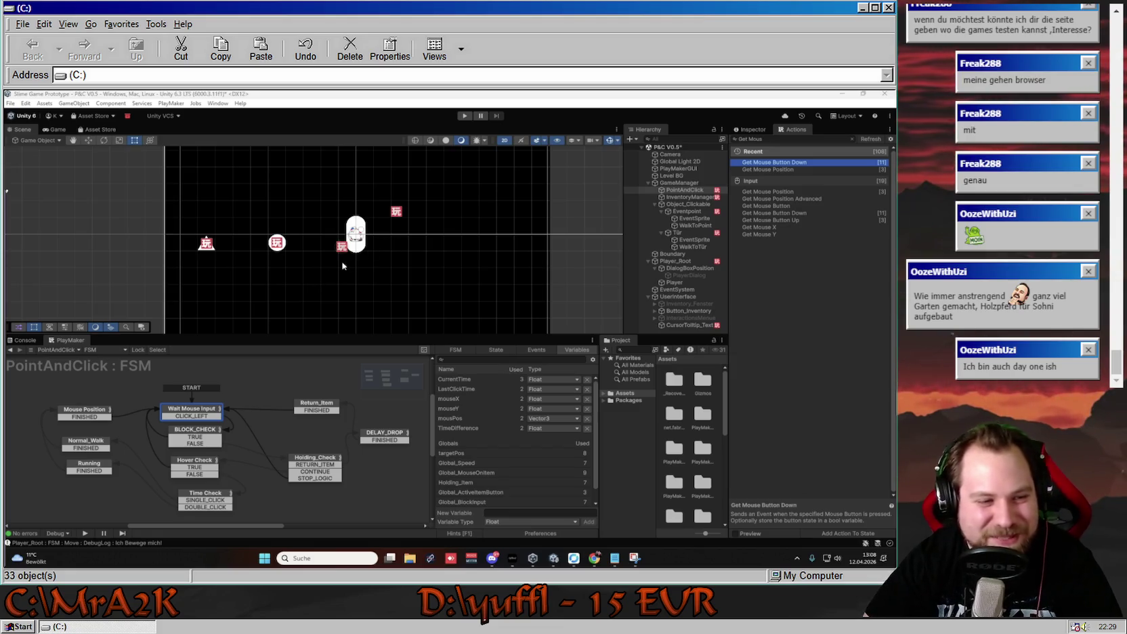
{"action": "scroll", "coordinate": [354, 277], "scroll_direction": "down", "scroll_amount": 2}
{"action": "scroll", "coordinate": [353, 279], "scroll_direction": "up", "scroll_amount": 2}
{"action": "scroll", "coordinate": [353, 279], "scroll_direction": "down", "scroll_amount": 2}
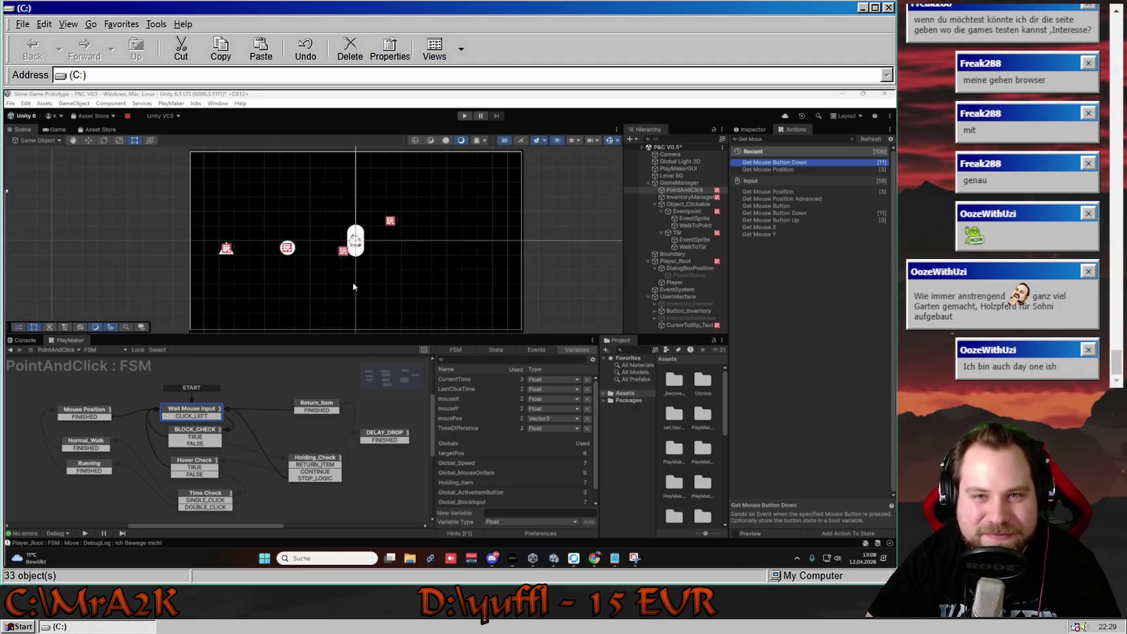
{"action": "scroll", "coordinate": [353, 285], "scroll_direction": "up", "scroll_amount": 1}
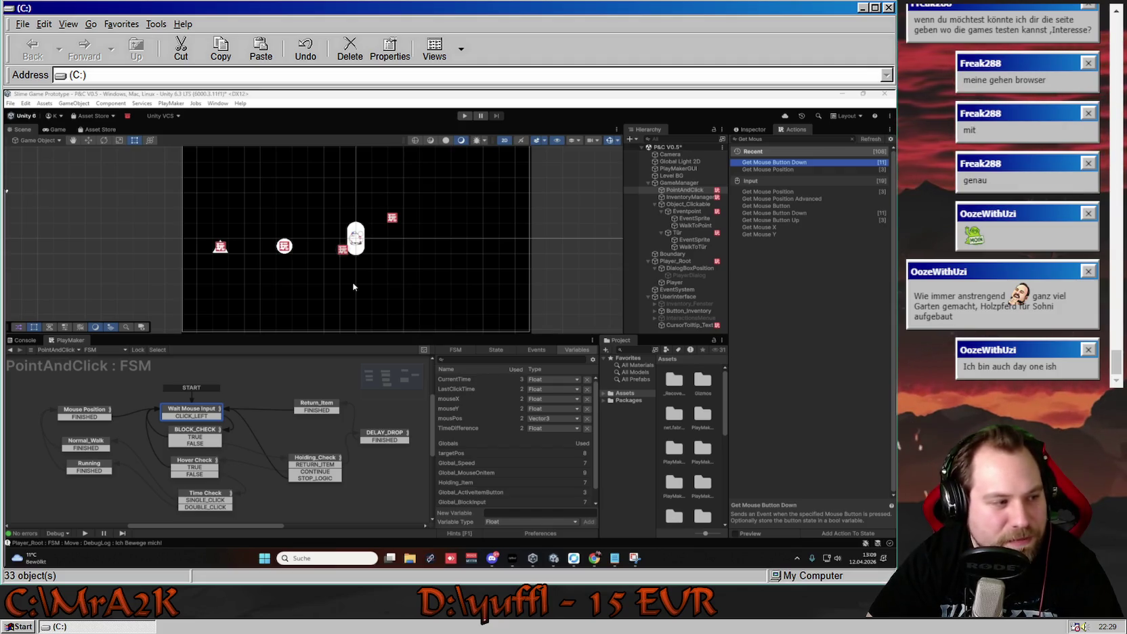
{"action": "scroll", "coordinate": [354, 284], "scroll_direction": "up", "scroll_amount": 3}
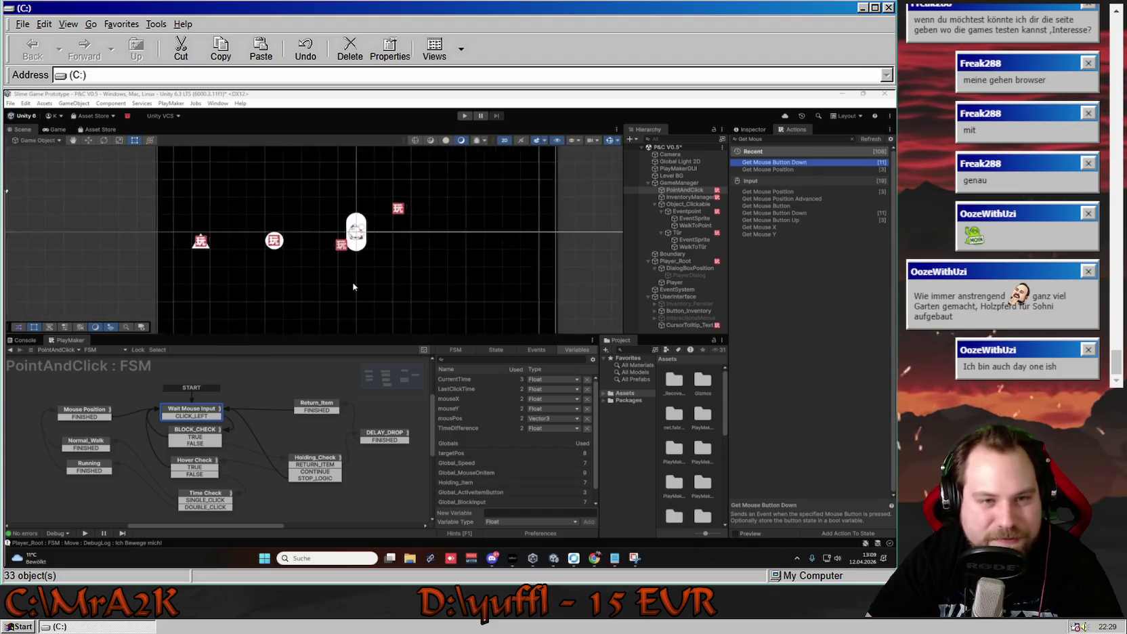
{"action": "scroll", "coordinate": [371, 285], "scroll_direction": "down", "scroll_amount": 2}
{"action": "key", "text": "Right"}
{"action": "key", "text": "Up"}
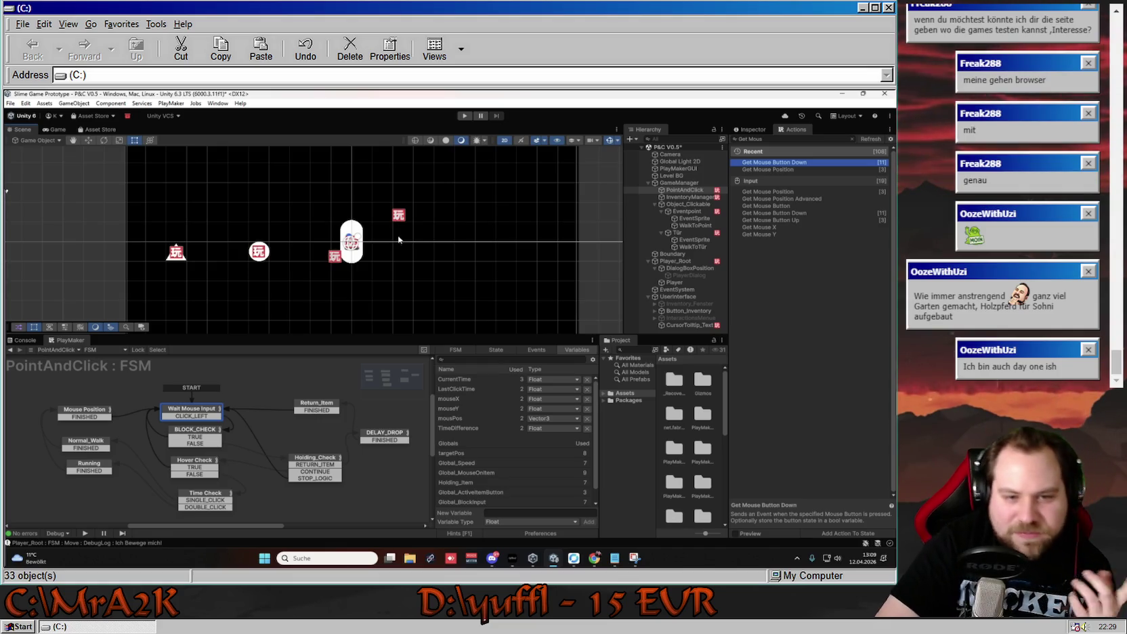
Show Eventpoint's MAIN LOGIC FSM with the graph centered on the WRONG_ITEM state.
{"action": "left_click", "coordinate": [686, 211]}
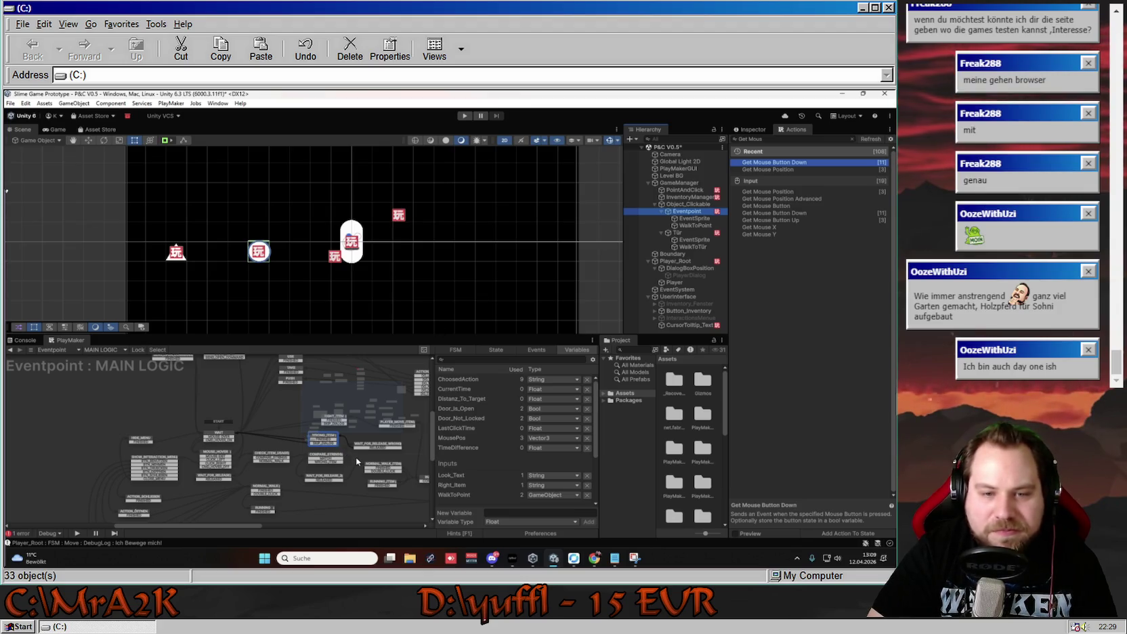
{"action": "left_click", "coordinate": [318, 438]}
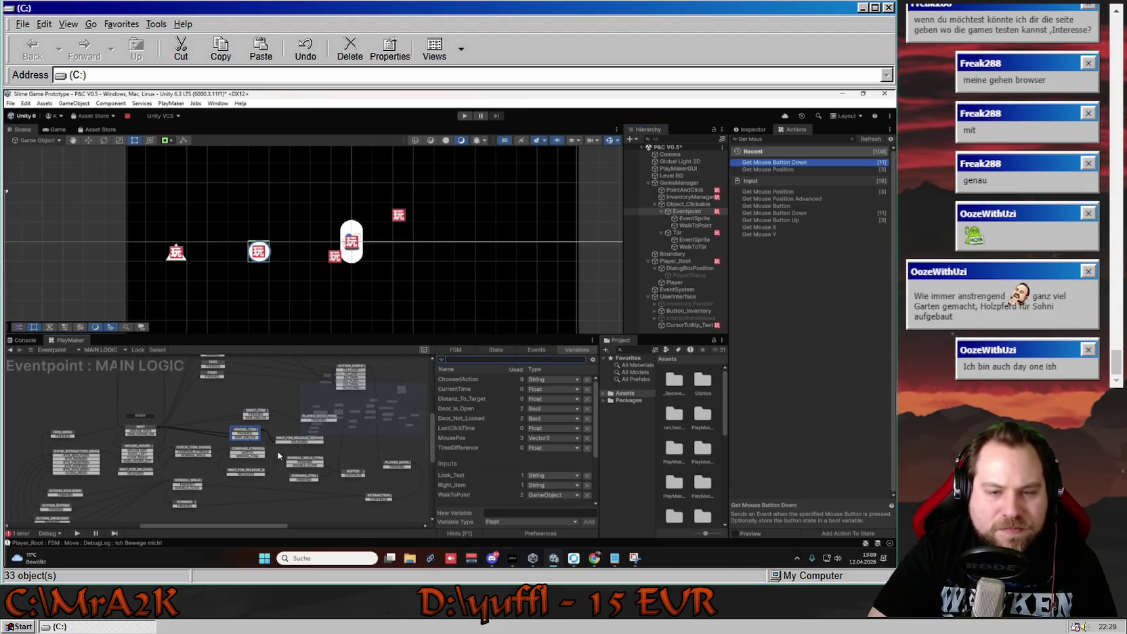
{"action": "scroll", "coordinate": [253, 451], "scroll_direction": "up", "scroll_amount": 5}
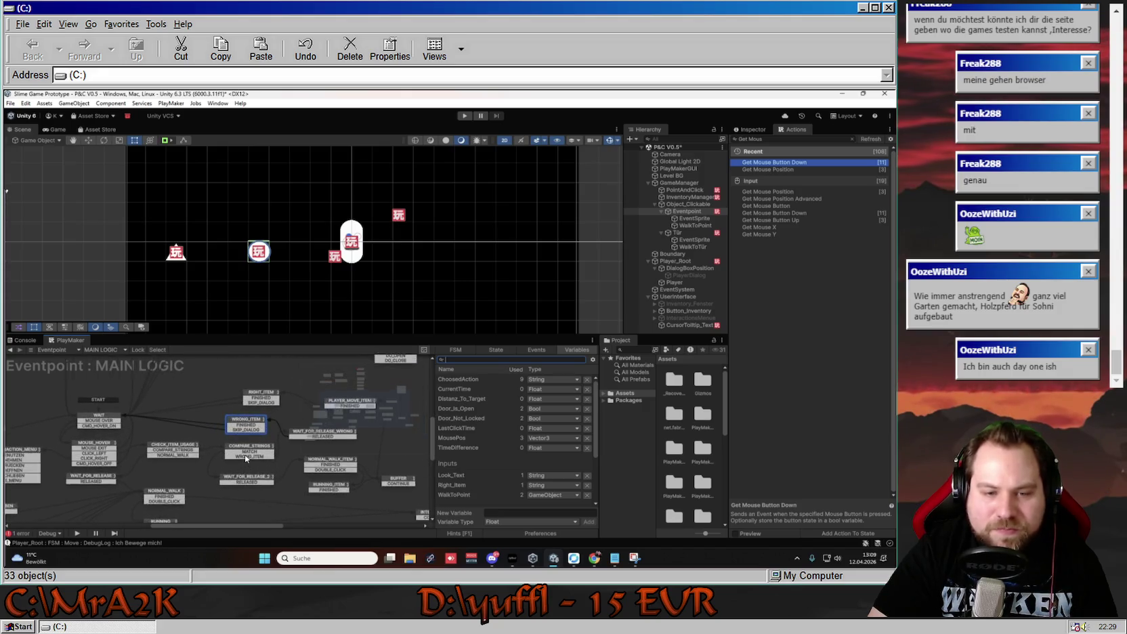
{"action": "scroll", "coordinate": [537, 494], "scroll_direction": "down", "scroll_amount": 3}
{"action": "scroll", "coordinate": [536, 493], "scroll_direction": "up", "scroll_amount": 2}
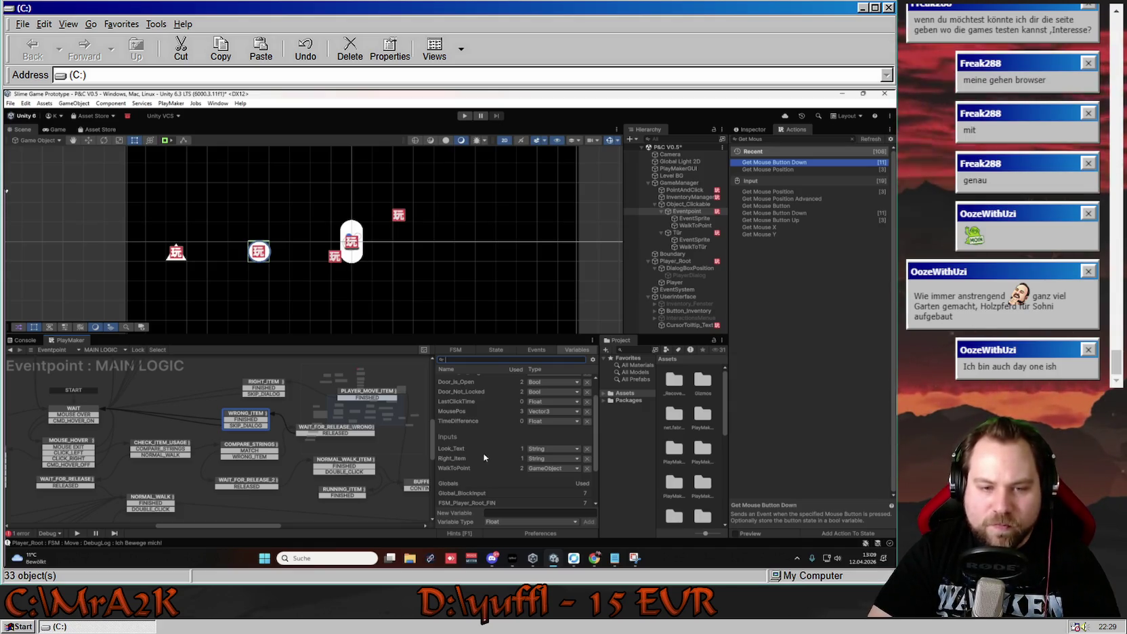
{"action": "scroll", "coordinate": [482, 449], "scroll_direction": "up", "scroll_amount": 2}
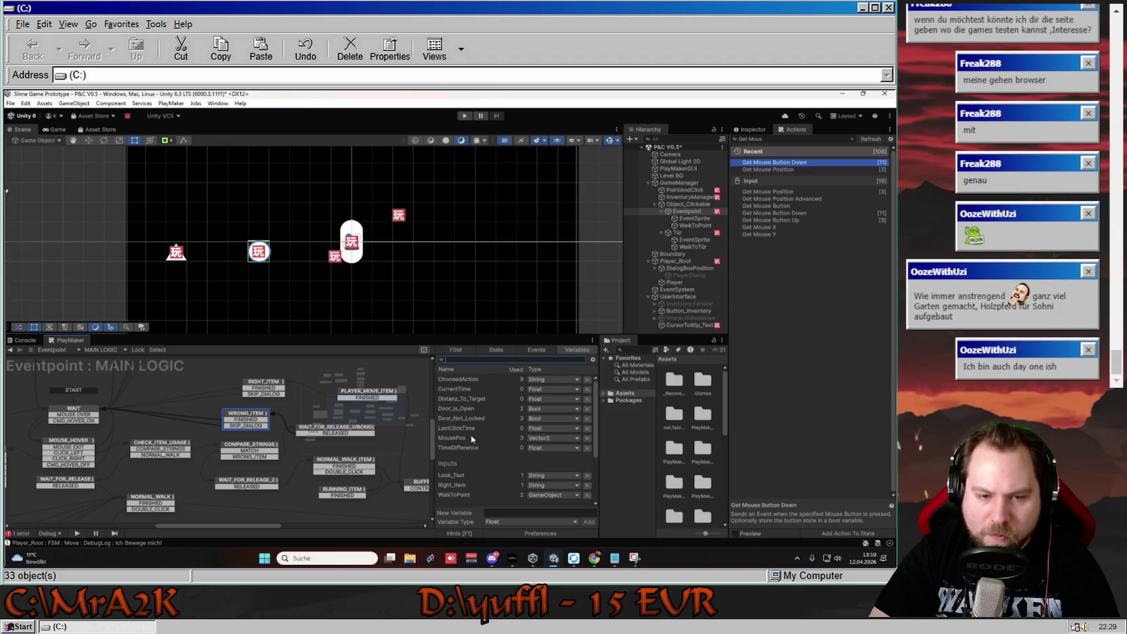
{"action": "scroll", "coordinate": [472, 435], "scroll_direction": "down", "scroll_amount": 2}
Add a new Float variable named Right_Item_Text to Eventpoint's MAIN LOGIC FSM.
{"action": "left_click", "coordinate": [513, 513]}
{"action": "type", "text": "R"}
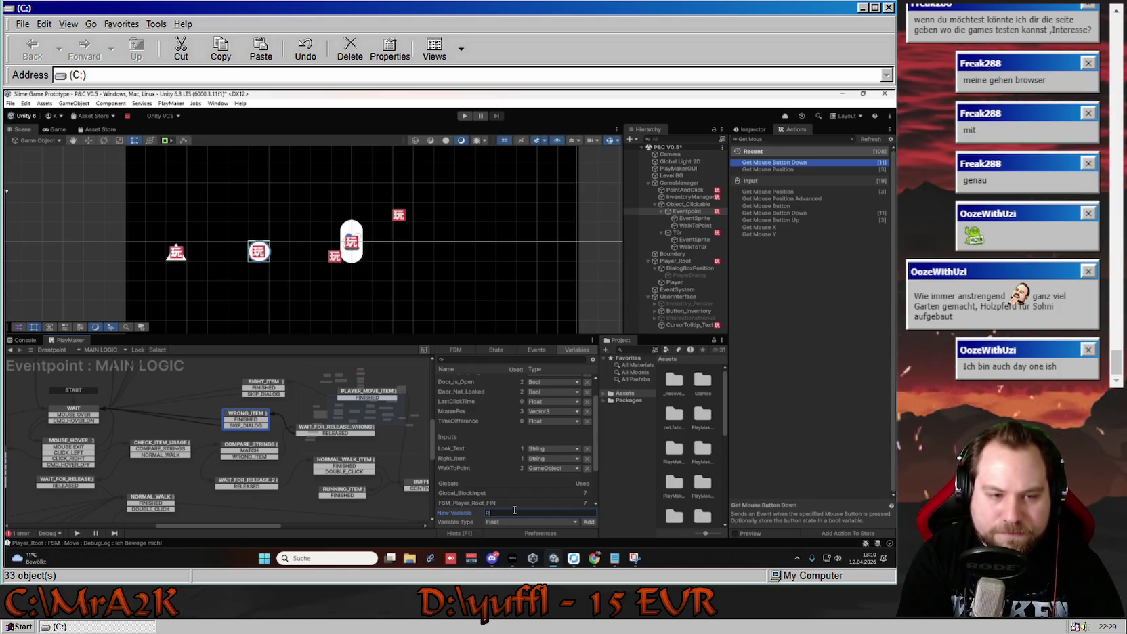
{"action": "type", "text": "ight_"}
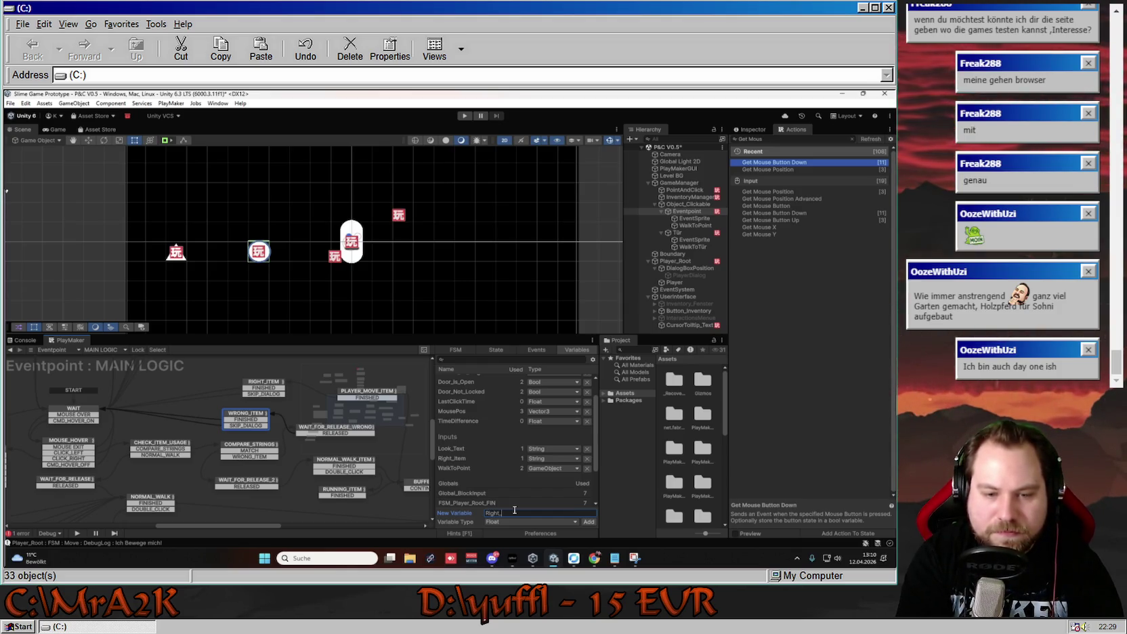
{"action": "type", "text": "Item_Te"}
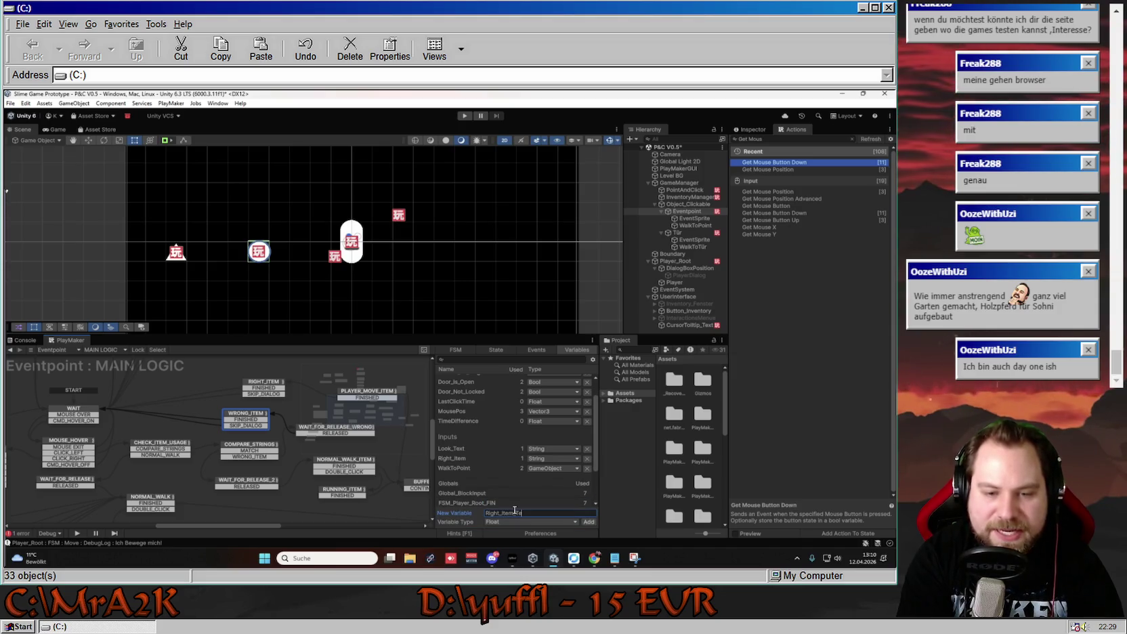
{"action": "type", "text": "xt"}
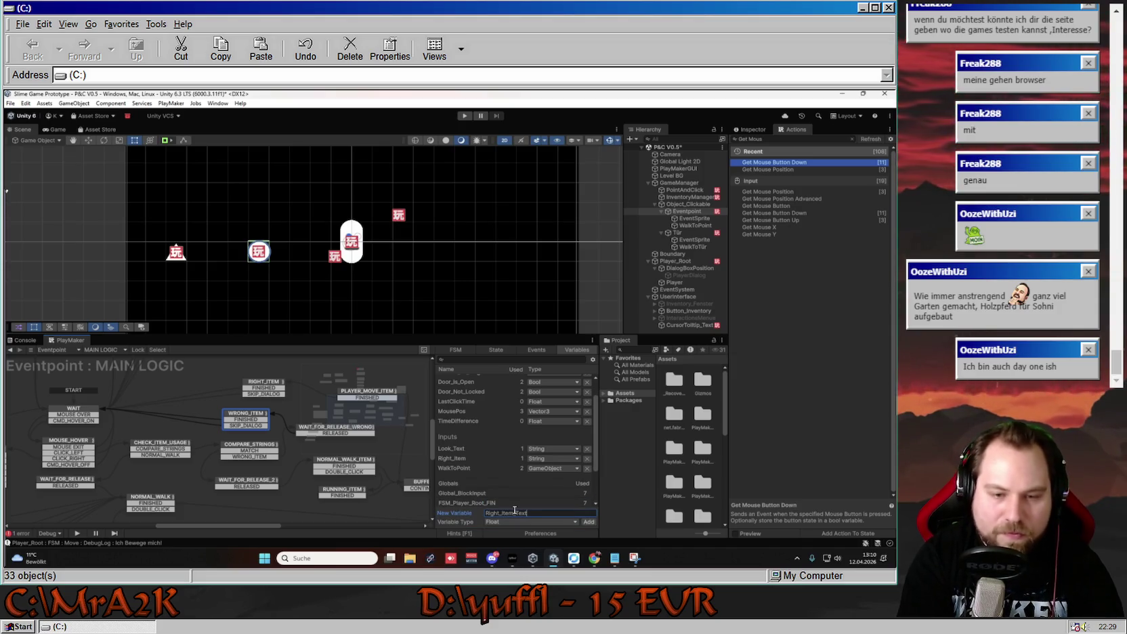
{"action": "key", "text": "Return"}
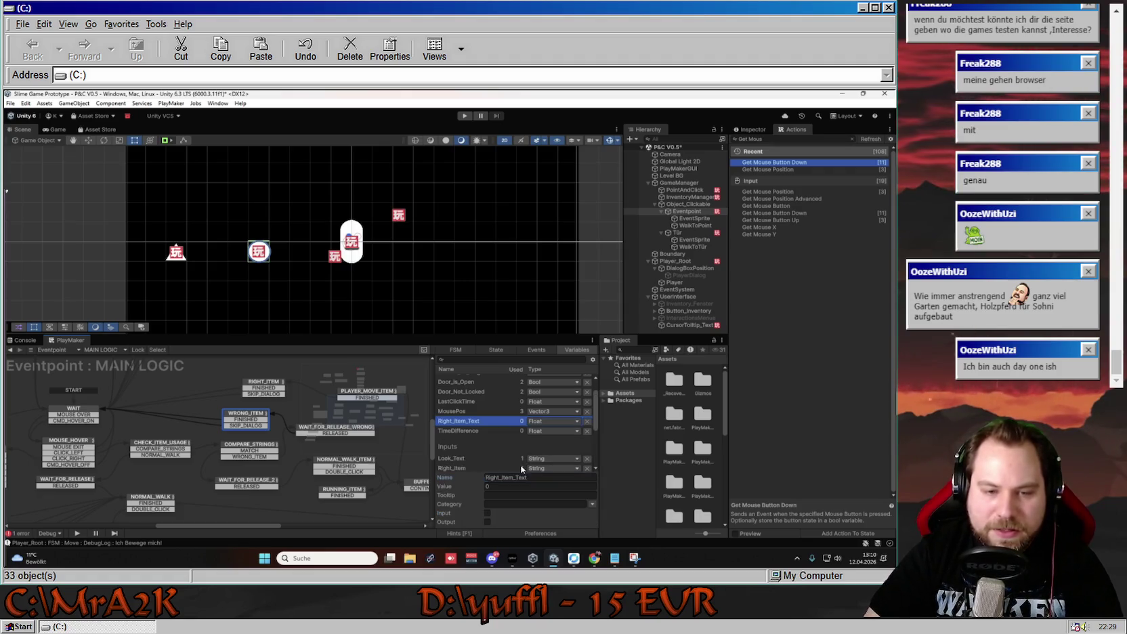
Make Right_Item_Text a String input variable, matching Look_Text.
{"action": "left_click", "coordinate": [487, 512]}
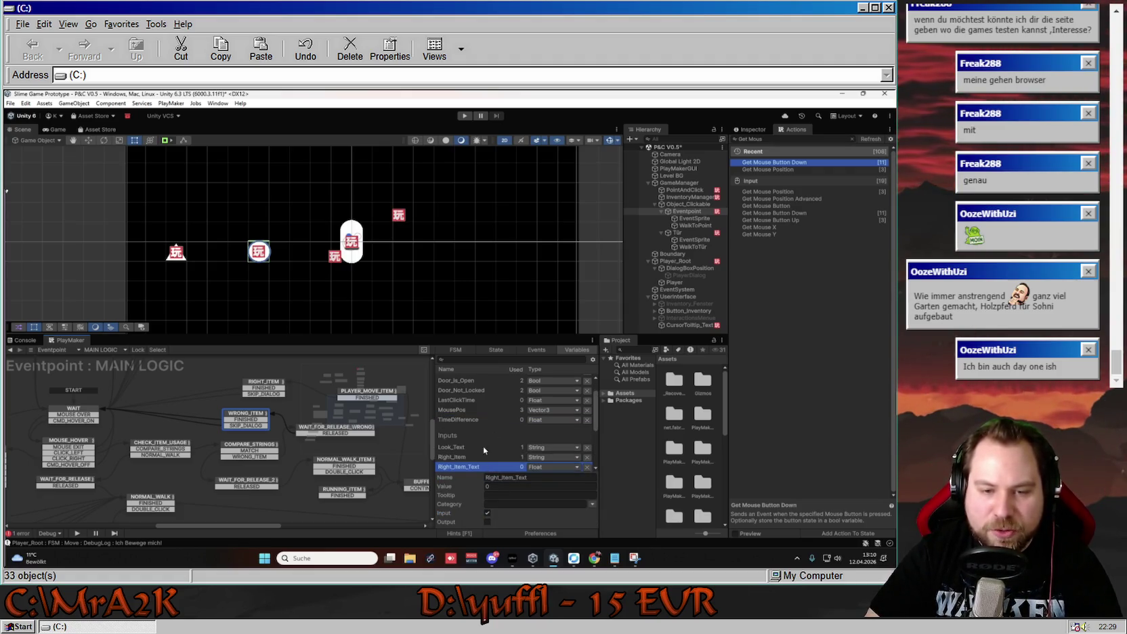
{"action": "left_click", "coordinate": [548, 466]}
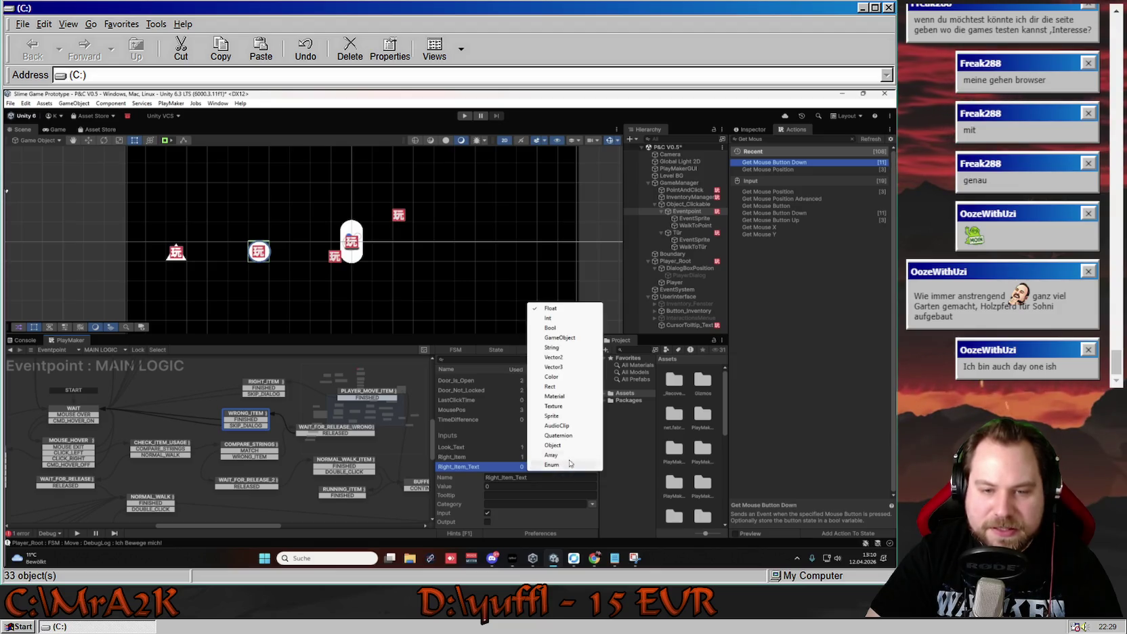
{"action": "left_click", "coordinate": [541, 355]}
{"action": "key", "text": "Up"}
{"action": "key", "text": "Up"}
{"action": "key", "text": "Down"}
{"action": "key", "text": "Down"}
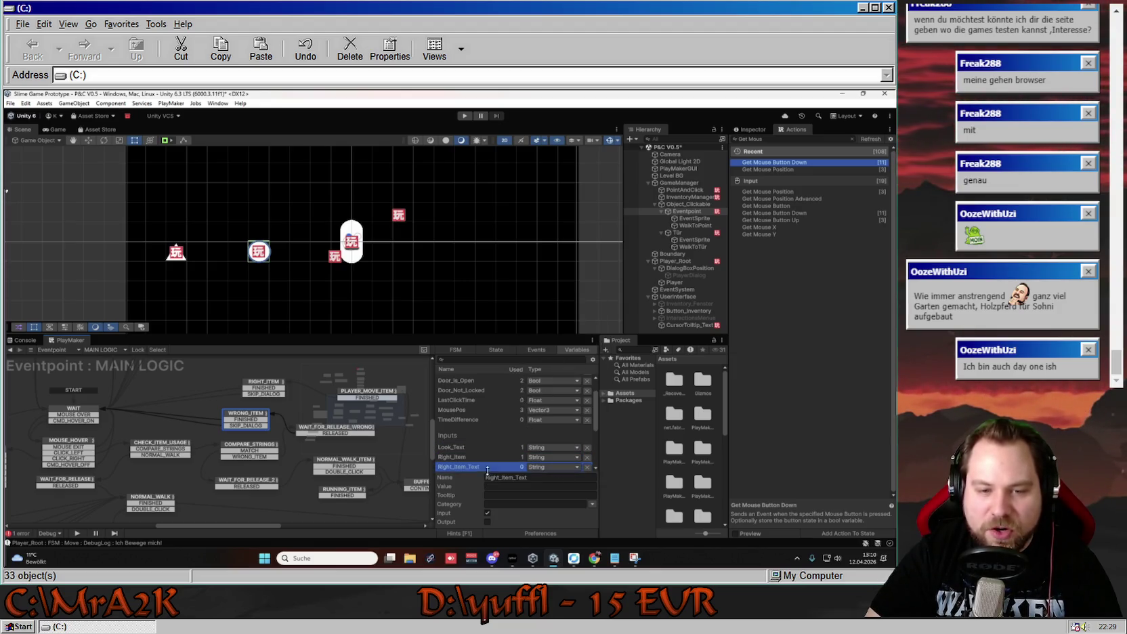
{"action": "left_click_drag", "start_coordinate": [597, 421], "coordinate": [597, 437]}
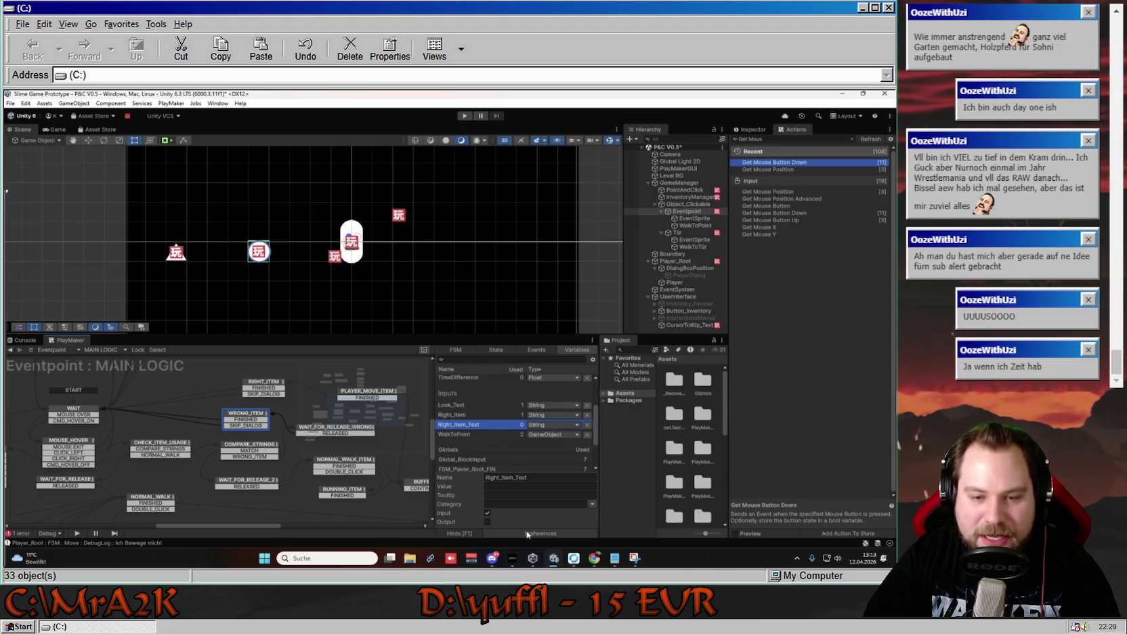
Create a String variable Wrong_Item_Text and mark it as an input.
{"action": "scroll", "coordinate": [487, 454], "scroll_direction": "down", "scroll_amount": 3}
{"action": "left_click", "coordinate": [483, 470]}
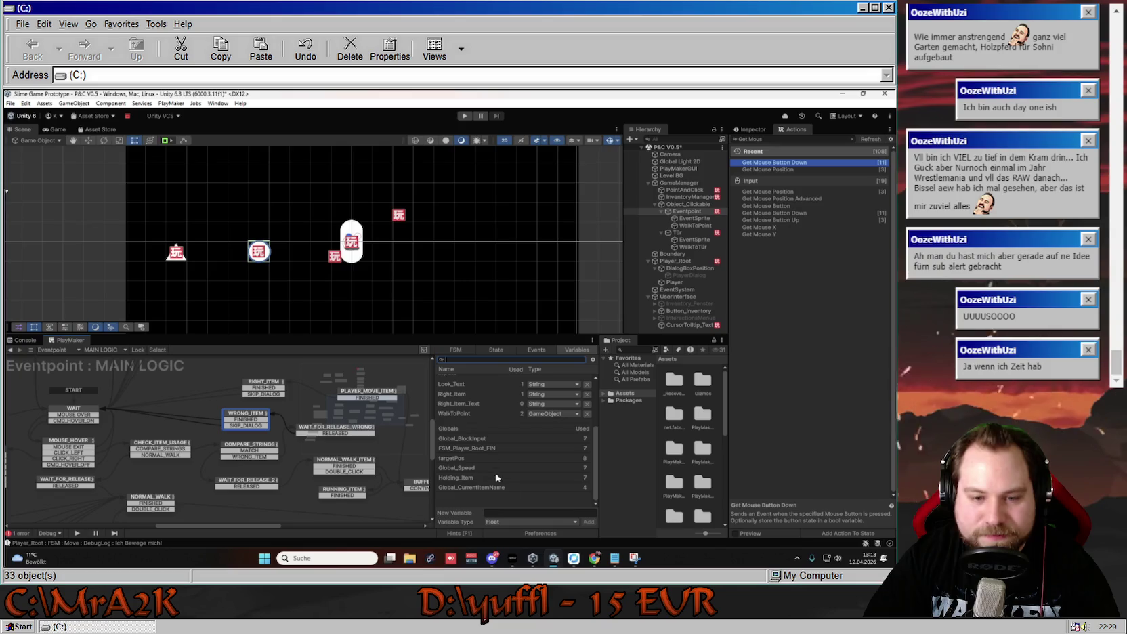
{"action": "left_click", "coordinate": [516, 522]}
{"action": "left_click", "coordinate": [521, 404]}
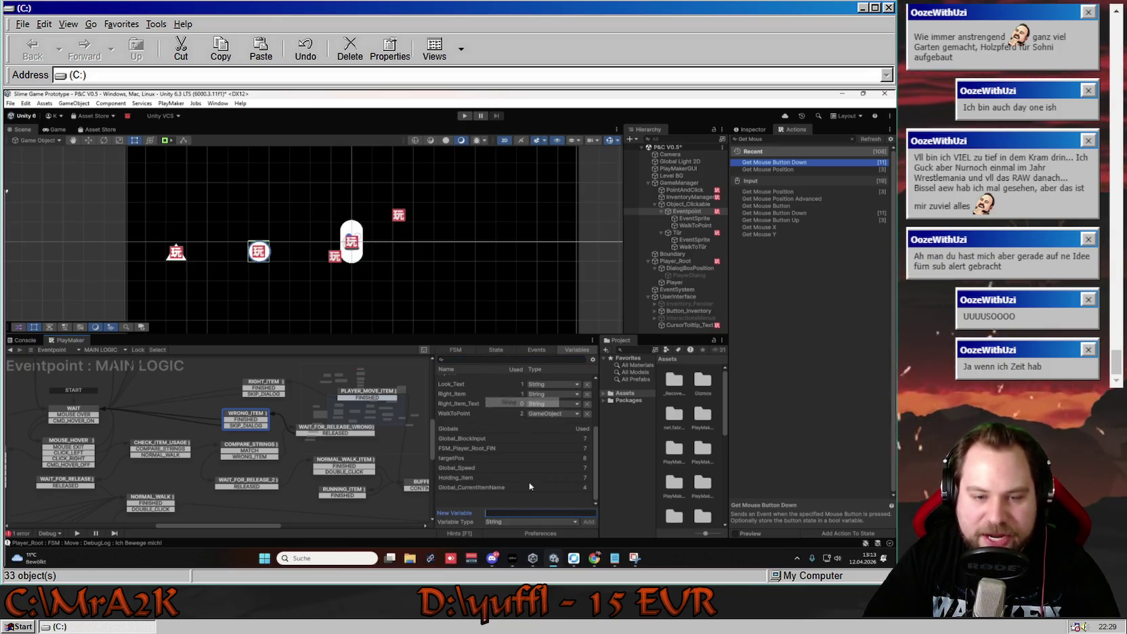
{"action": "left_click", "coordinate": [523, 513]}
{"action": "type", "text": "Wro"}
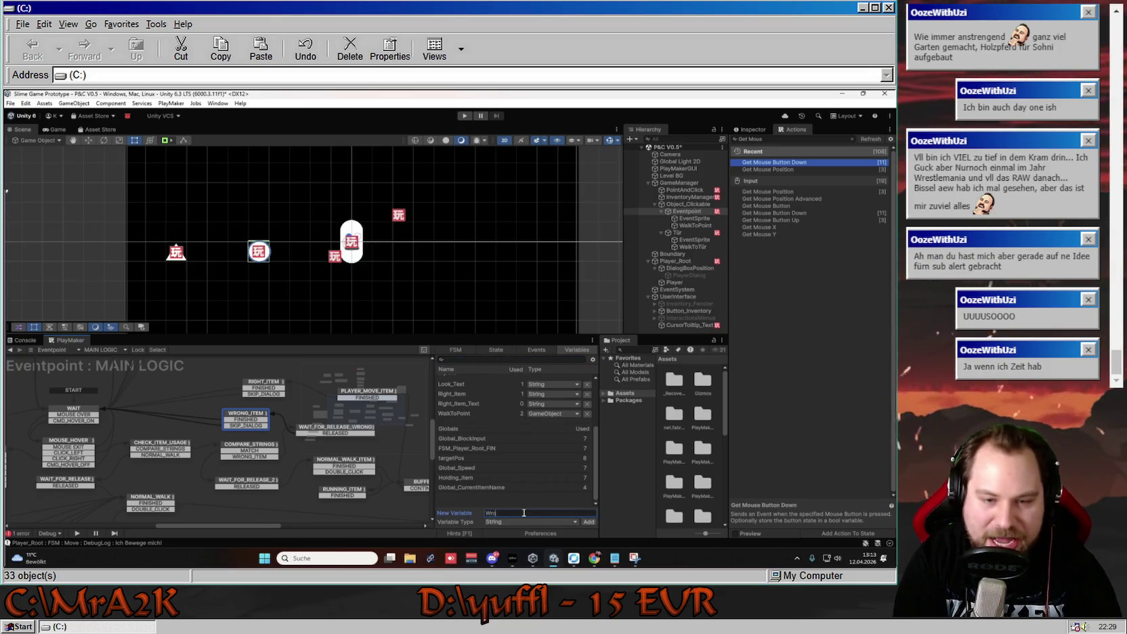
{"action": "type", "text": "ng_It"}
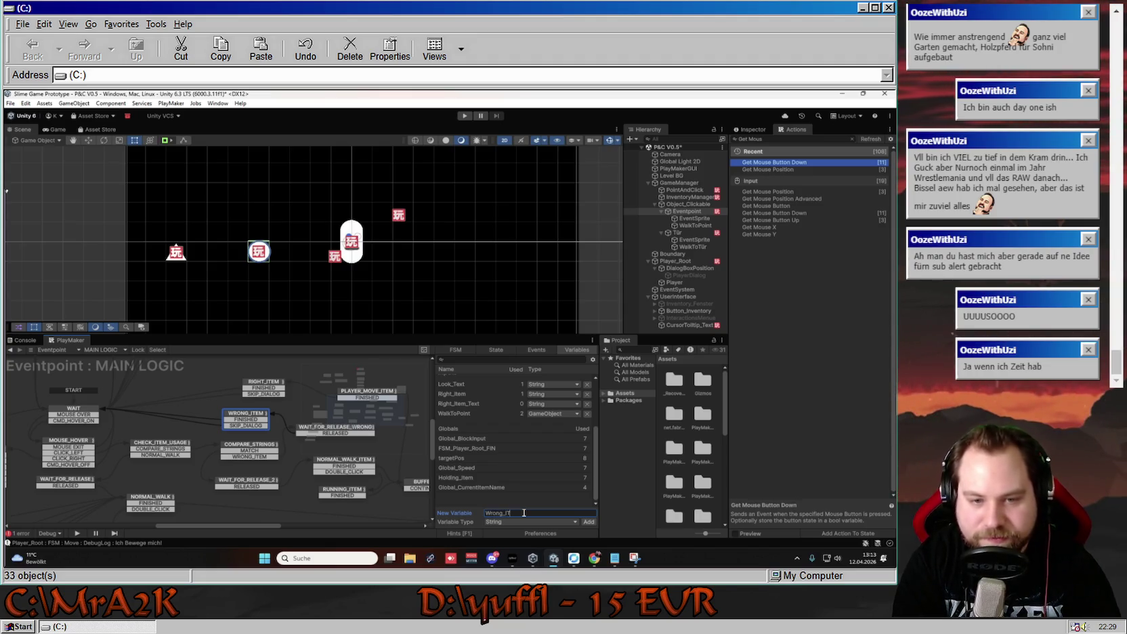
{"action": "type", "text": "ItItem_T"}
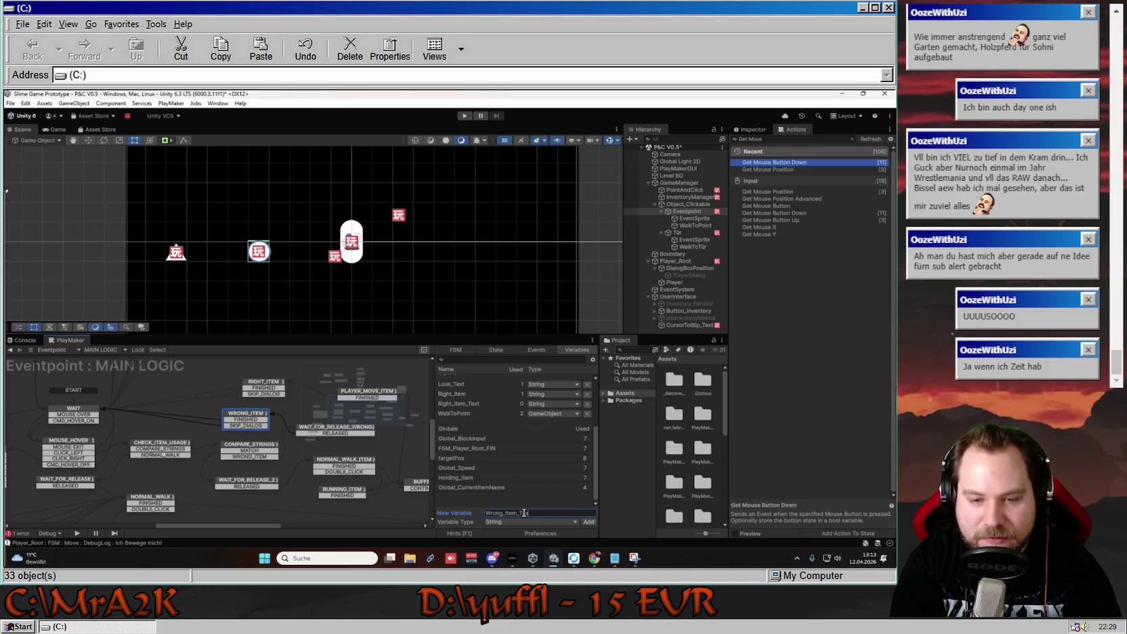
{"action": "type", "text": "ext"}
{"action": "key", "text": "Return"}
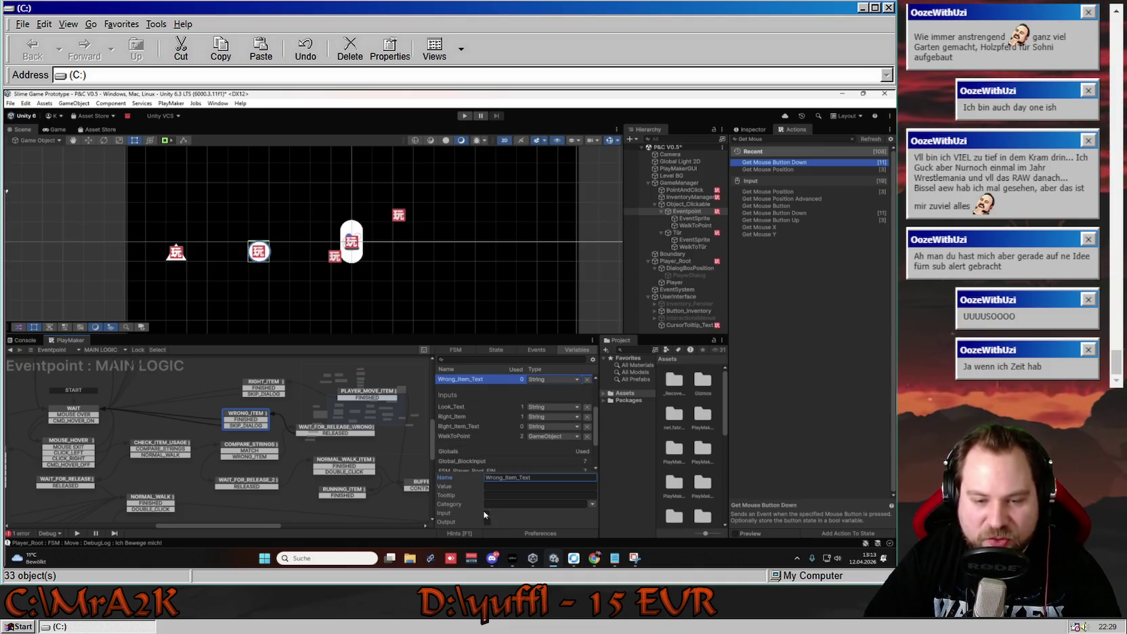
{"action": "left_click", "coordinate": [486, 512]}
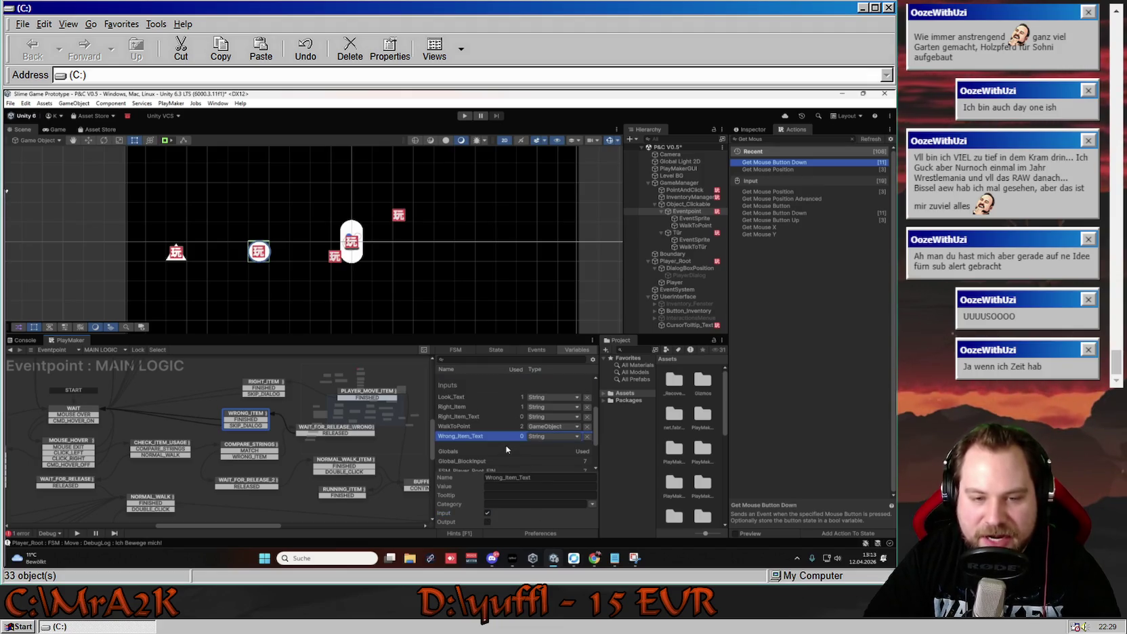
Clear the variable selection and switch to the MOUSE TRACKER FSM.
{"action": "scroll", "coordinate": [556, 466], "scroll_direction": "down", "scroll_amount": 1}
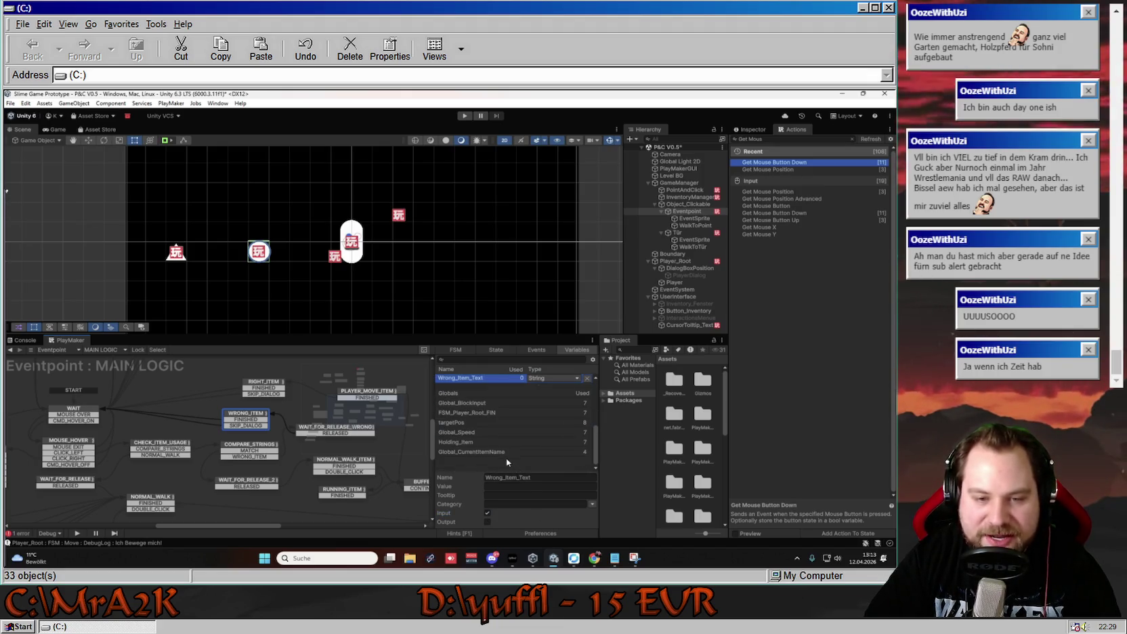
{"action": "left_click", "coordinate": [507, 458]}
{"action": "left_click", "coordinate": [96, 349]}
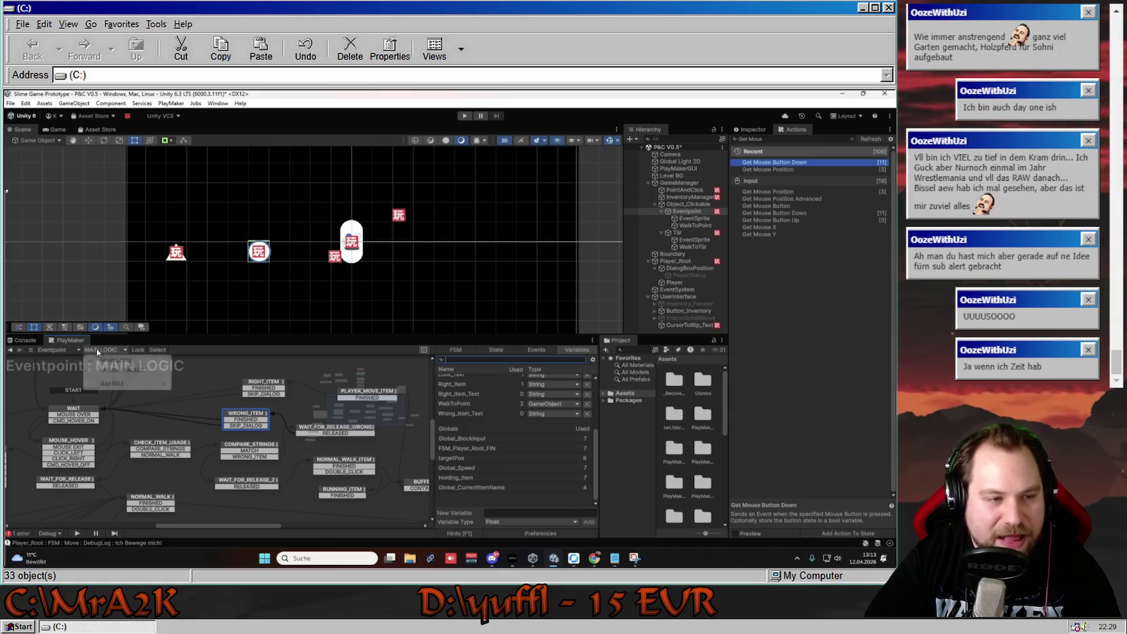
{"action": "left_click", "coordinate": [108, 371]}
Duplicate INSIDE's last Set Fsm String action and target MAIN LOGIC's Right_Item_Text.
{"action": "left_click", "coordinate": [224, 434]}
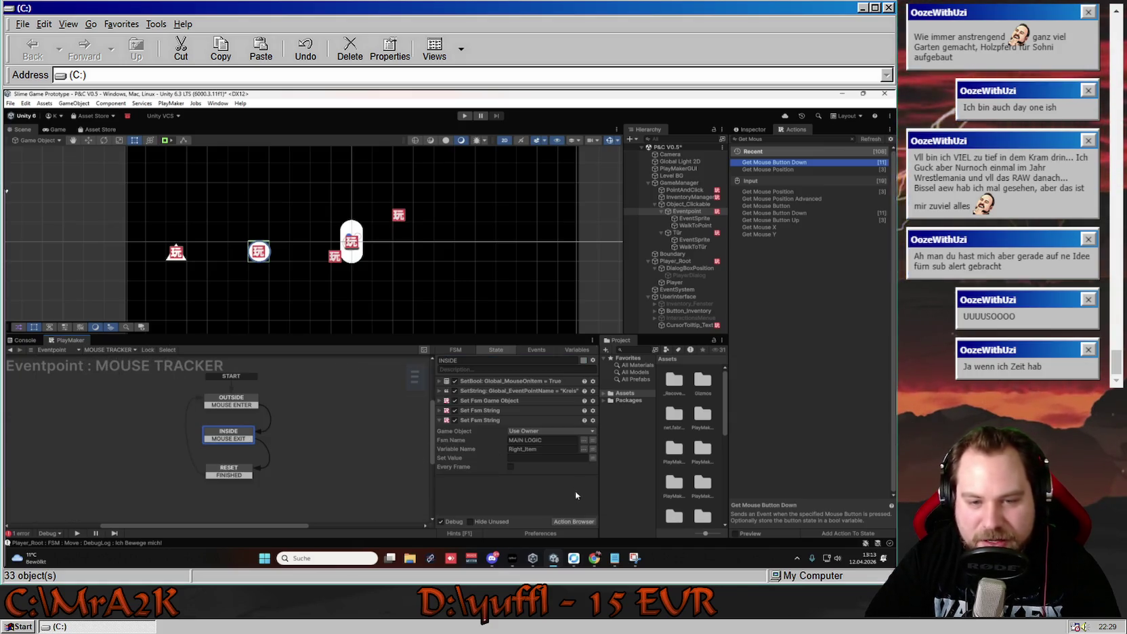
{"action": "left_click", "coordinate": [445, 421]}
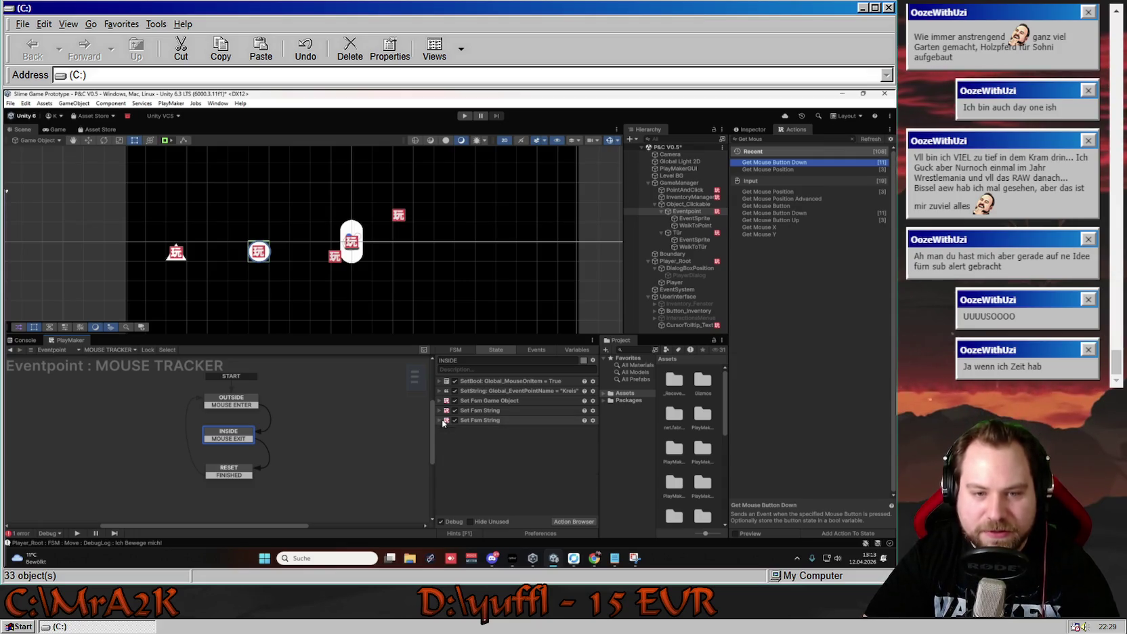
{"action": "left_click", "coordinate": [482, 419]}
{"action": "key", "text": "ctrl+c"}
{"action": "key", "text": "ctrl+v"}
{"action": "key", "text": "ctrl+v"}
{"action": "left_click", "coordinate": [438, 430]}
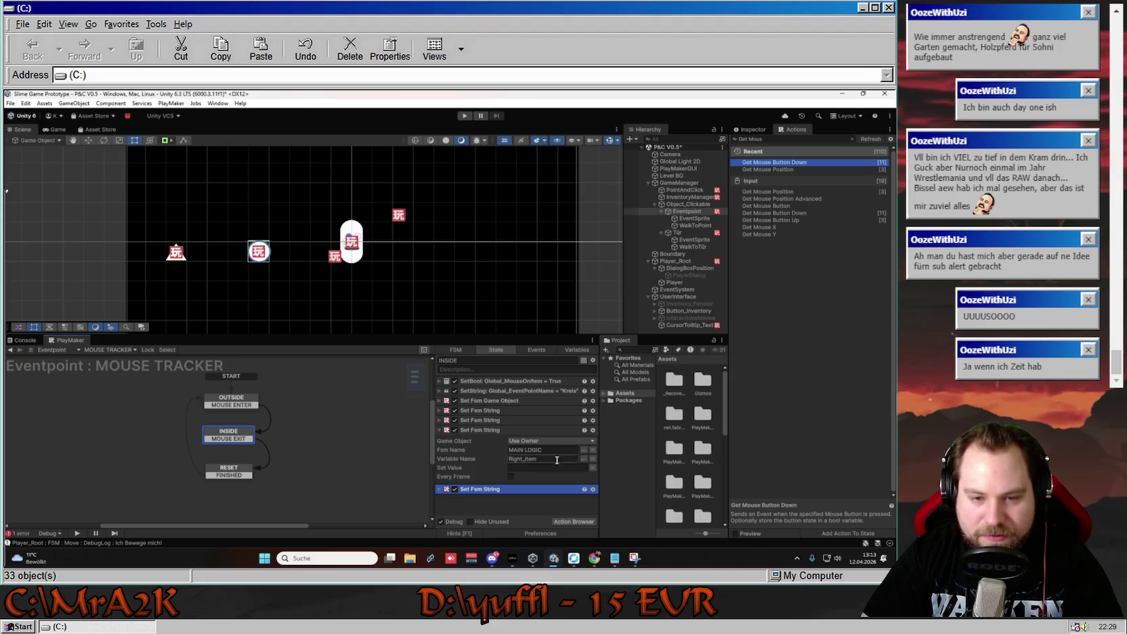
{"action": "key", "text": "Return"}
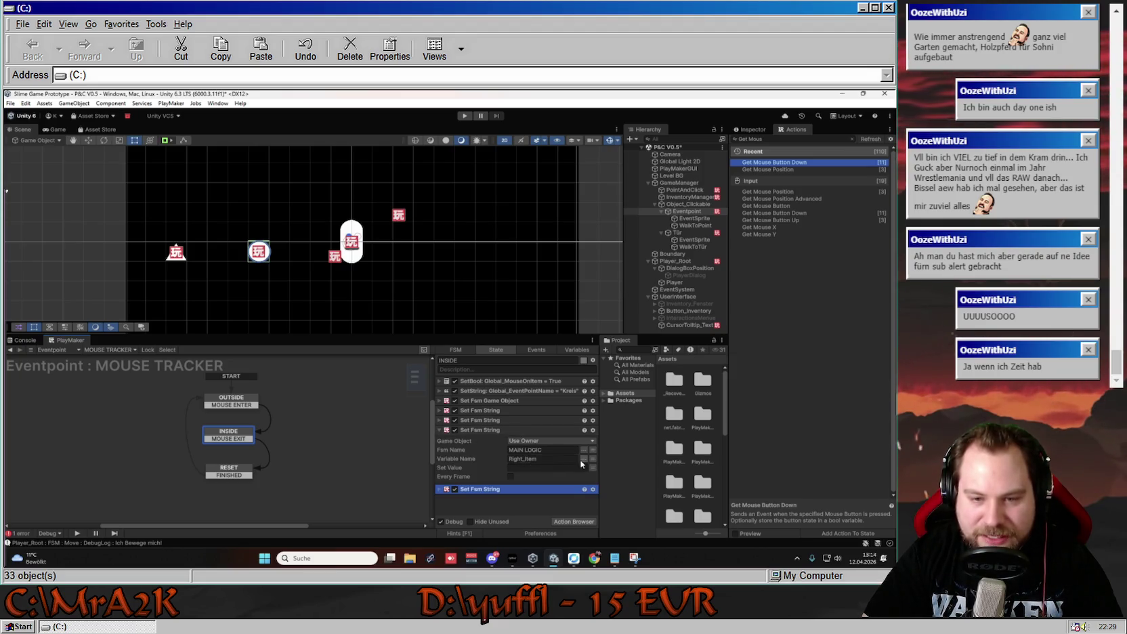
{"action": "left_click", "coordinate": [583, 459]}
{"action": "left_click", "coordinate": [611, 497]}
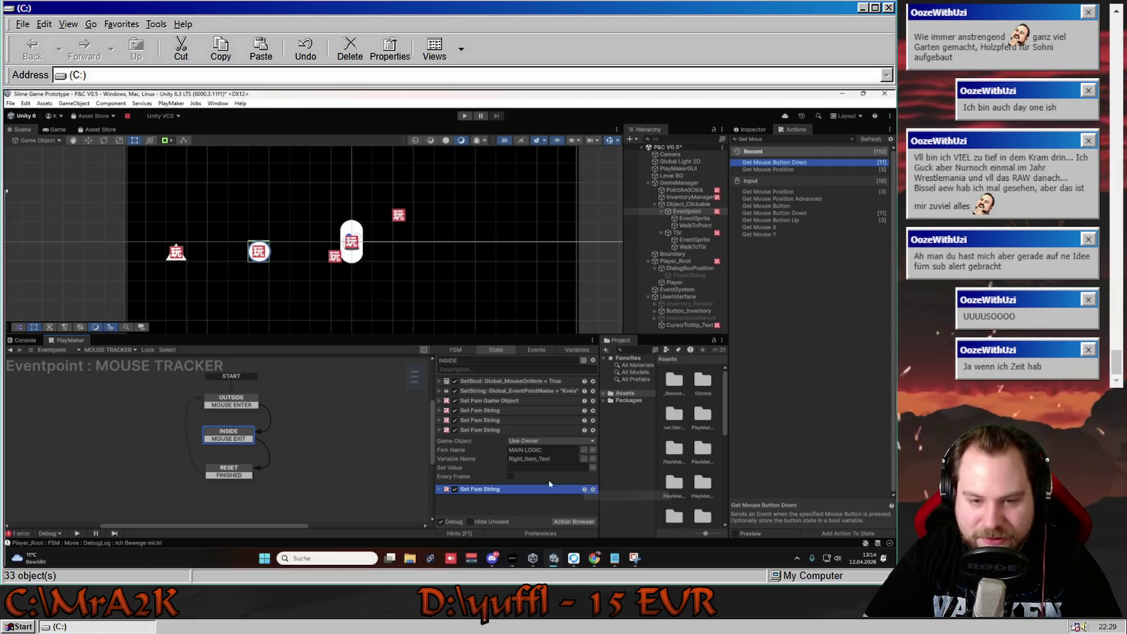
{"action": "left_click", "coordinate": [538, 466]}
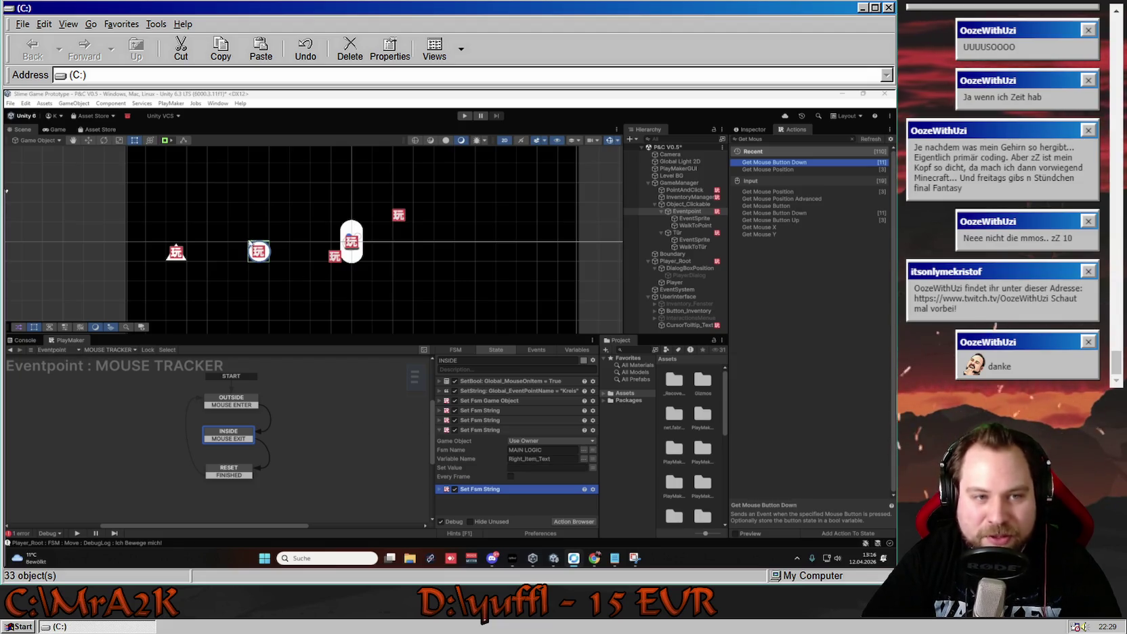
Point the last Set Fsm String action at Wrong_Item_Text and start typing the wrong-item message.
{"action": "left_click", "coordinate": [501, 488]}
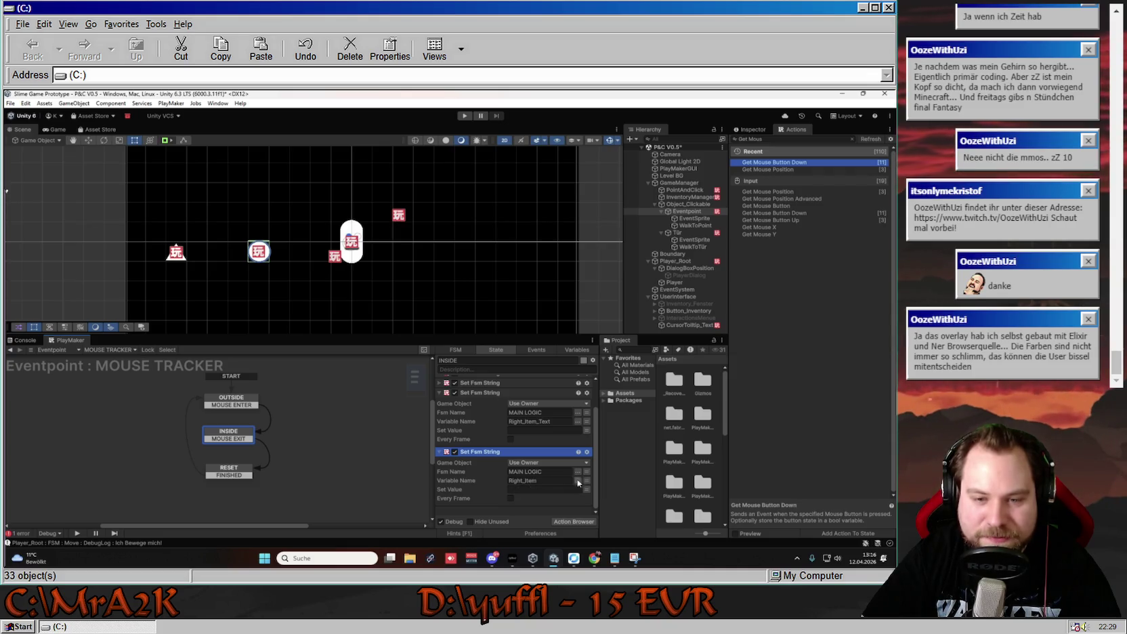
{"action": "left_click", "coordinate": [578, 480]}
{"action": "left_click", "coordinate": [655, 525]}
{"action": "left_click", "coordinate": [543, 488]}
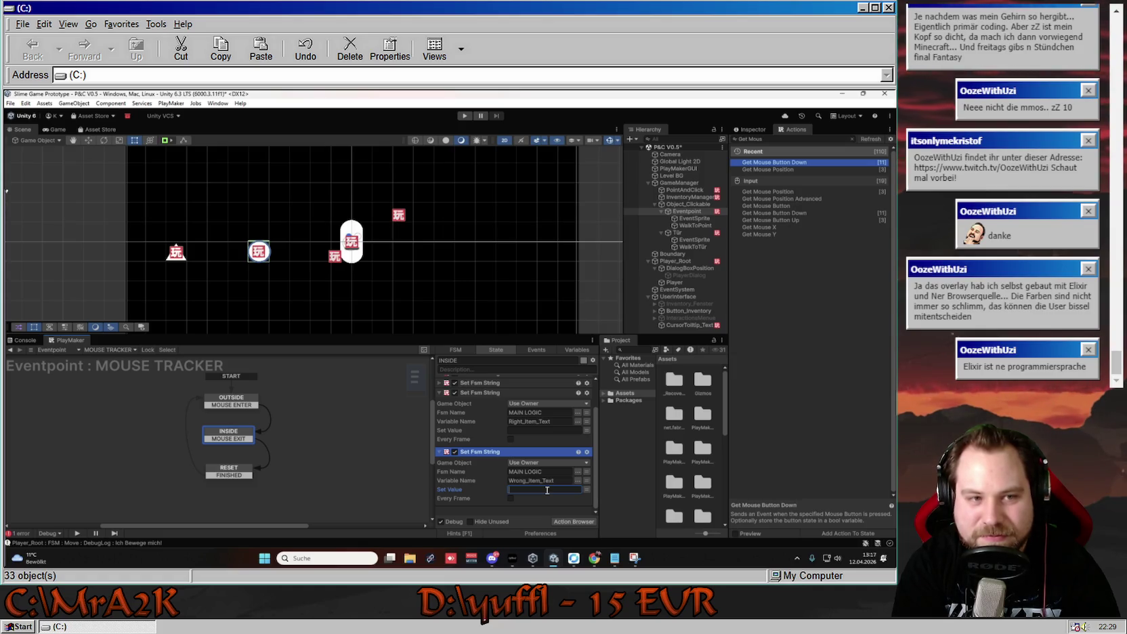
{"action": "type", "text": "Das ist ein Kreil d"}
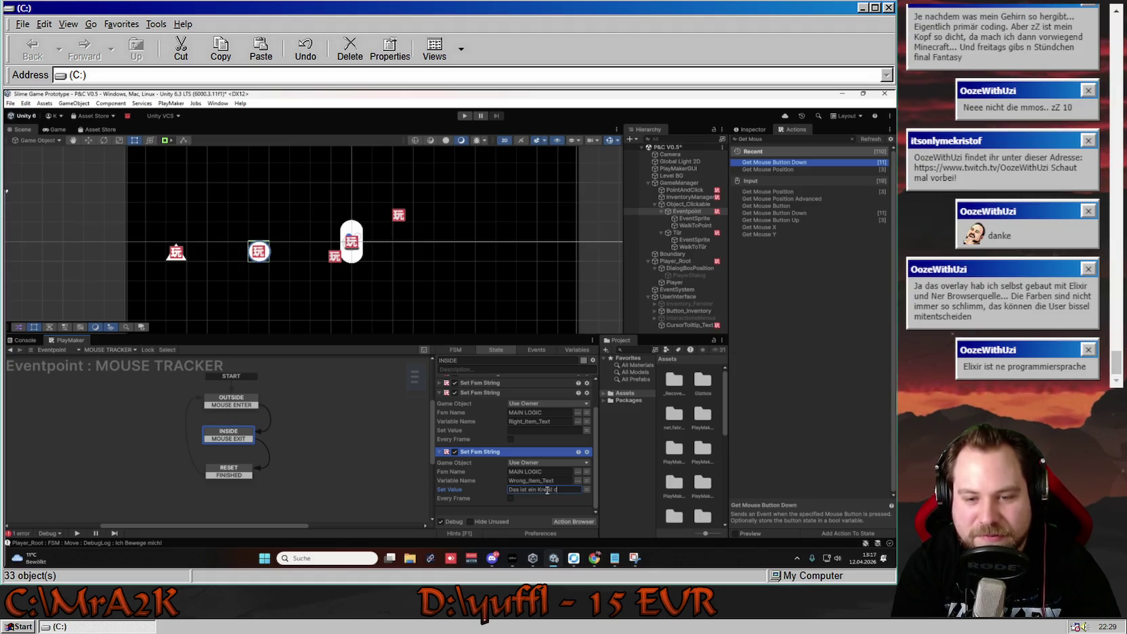
{"action": "type", "text": "er brauch nicht doch mehr S"}
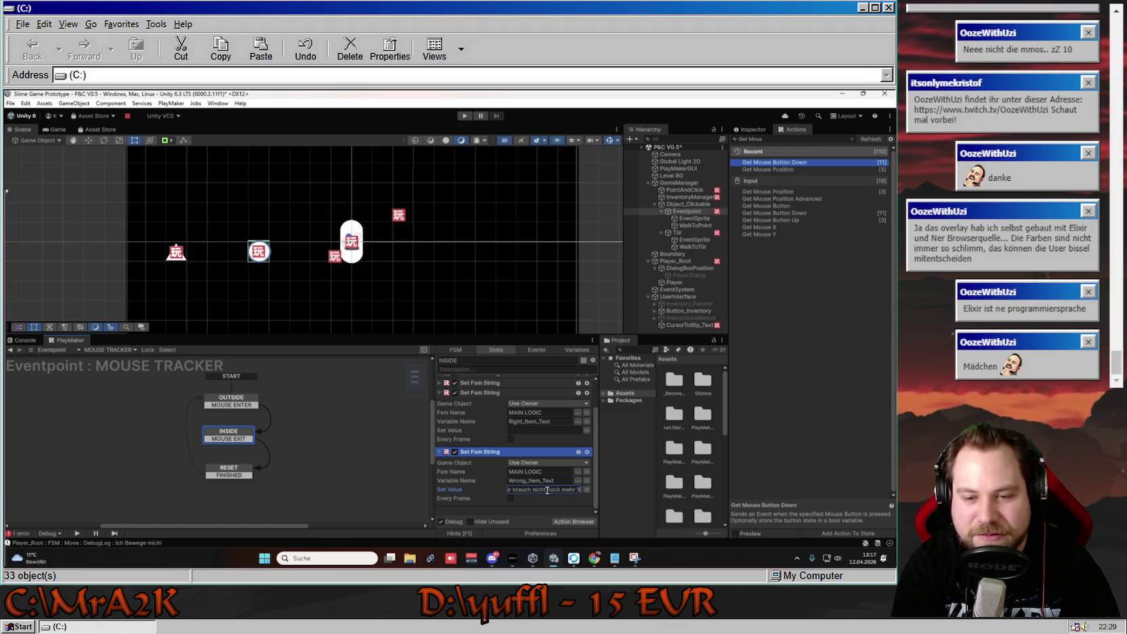
{"action": "type", "text": "tuff"}
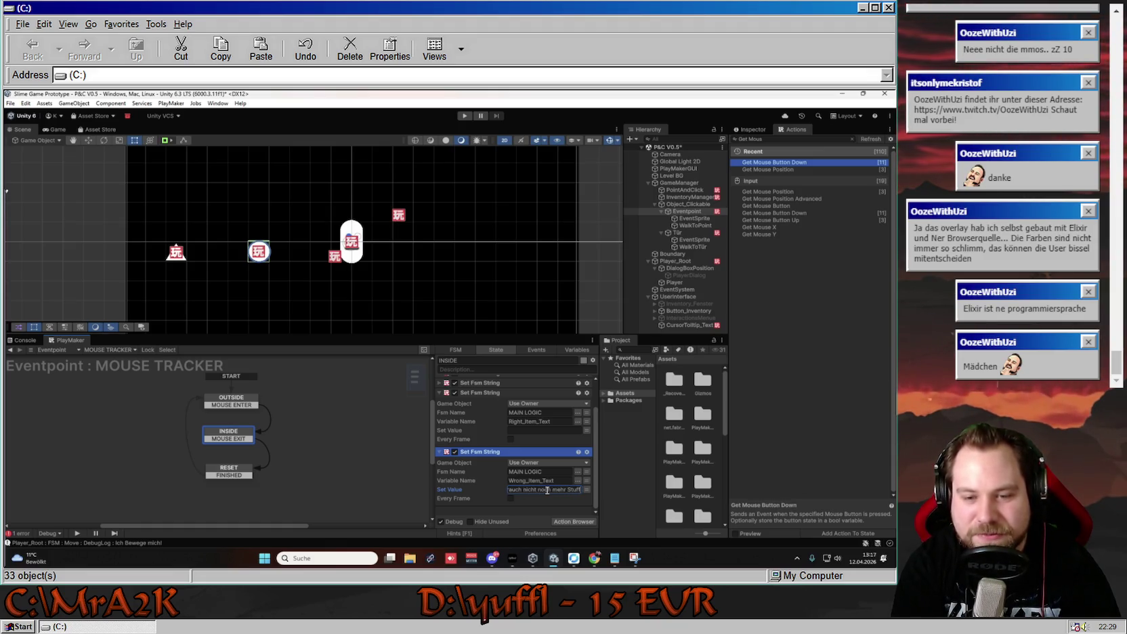
{"action": "type", "text": "!"}
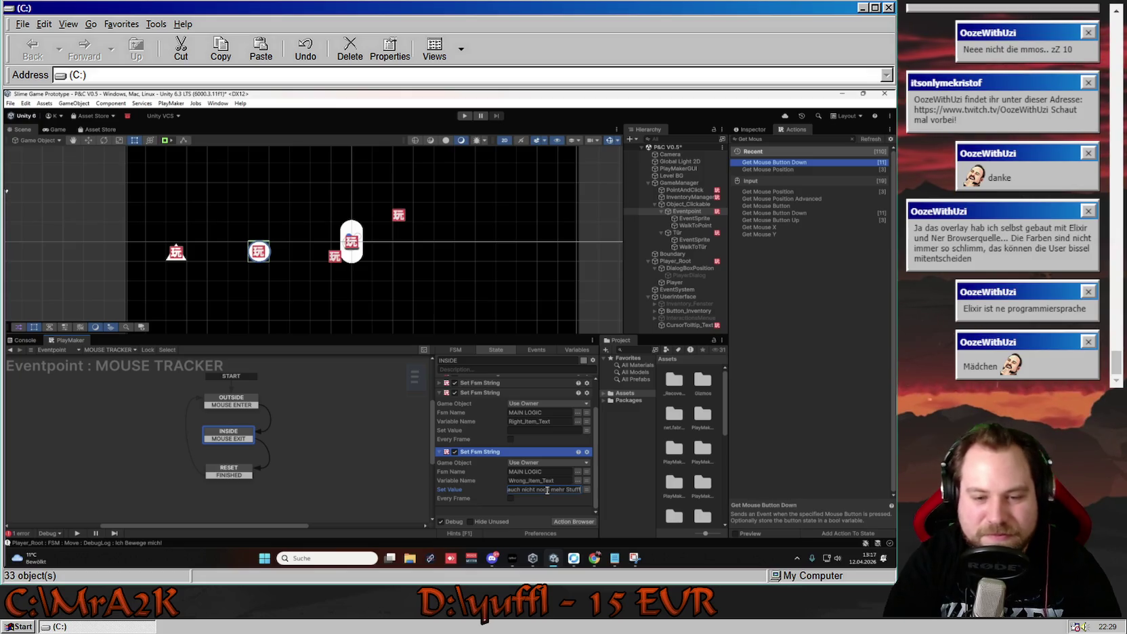
Confirm Wrong_Item_Text's value as "Das ist ein Kreis! der brauch nicht noch mehr Stuff!".
{"action": "key", "text": "Return"}
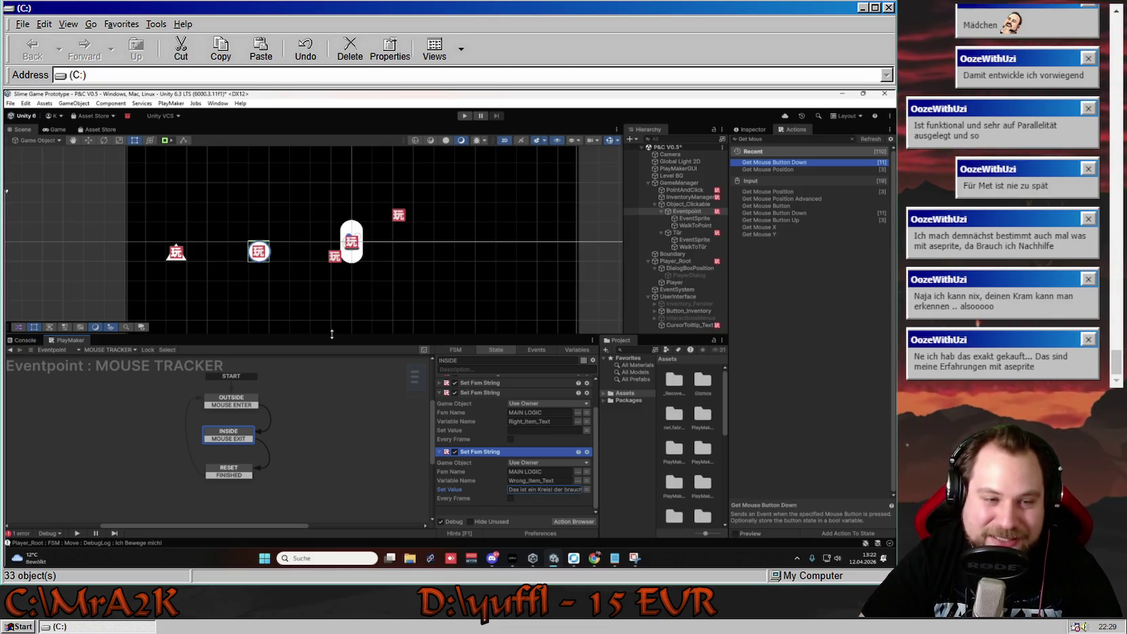
Make the Scene view slightly taller, then bring the Notepad bug list forward.
{"action": "left_click_drag", "start_coordinate": [332, 334], "coordinate": [331, 346]}
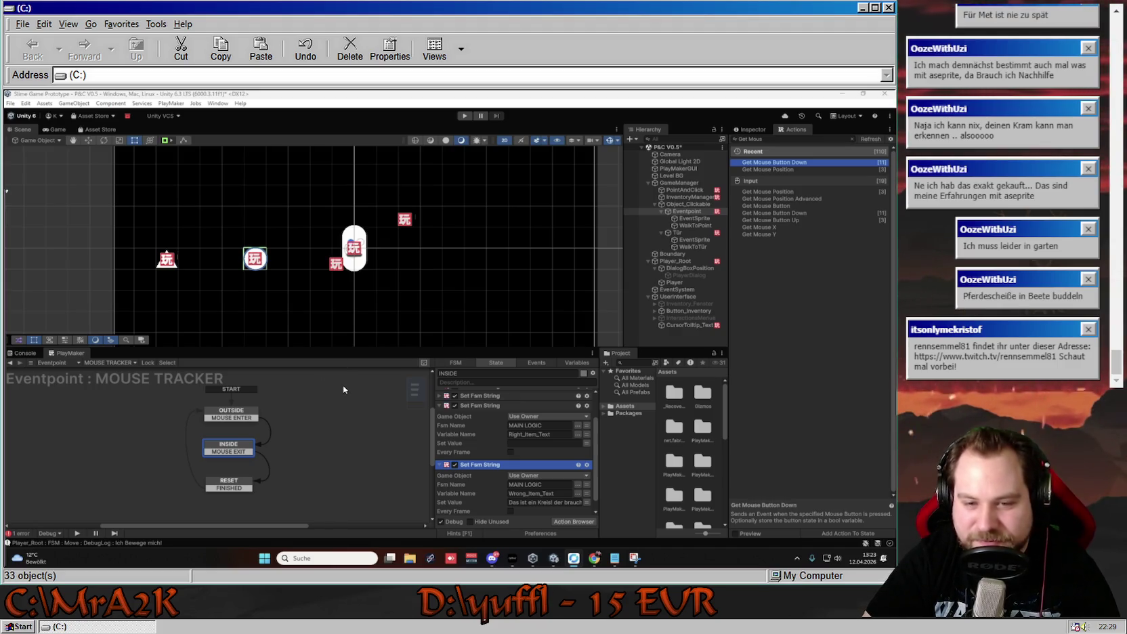
{"action": "scroll", "coordinate": [542, 474], "scroll_direction": "down", "scroll_amount": 1}
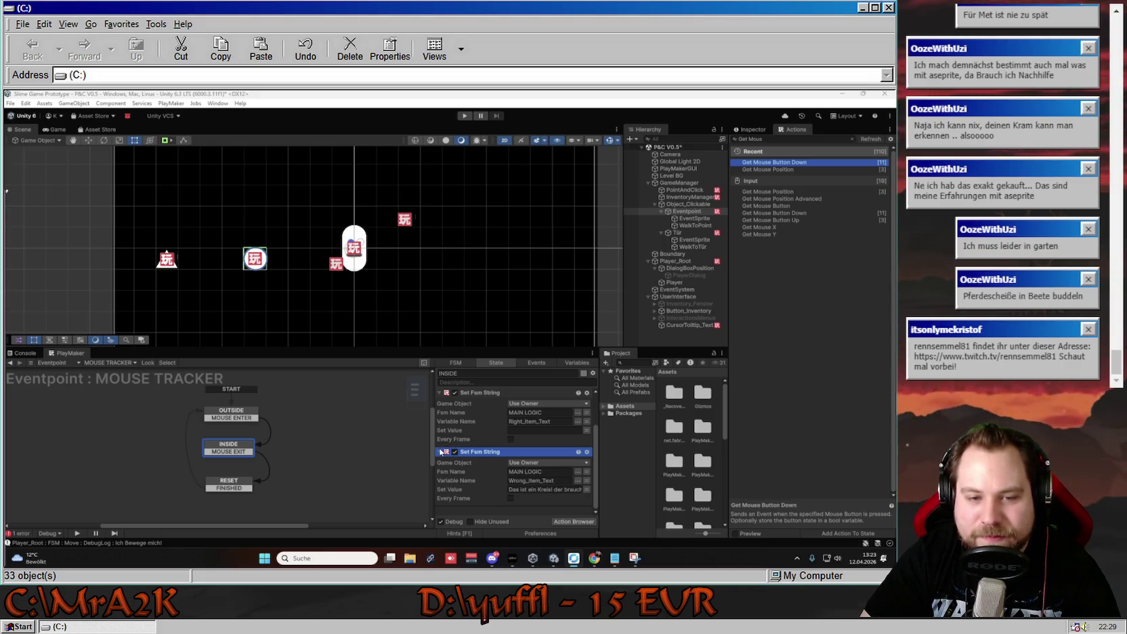
{"action": "left_click", "coordinate": [631, 557]}
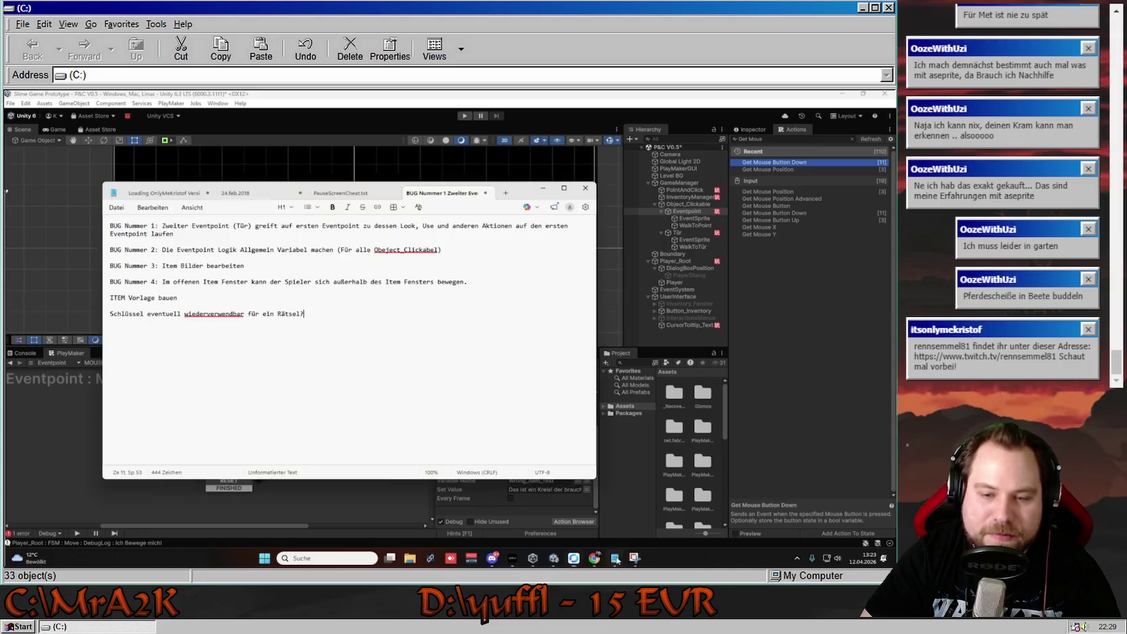
Add the note "Verschiedene Dialoge bei falschen Items?" to the bug list.
{"action": "key", "text": "Return"}
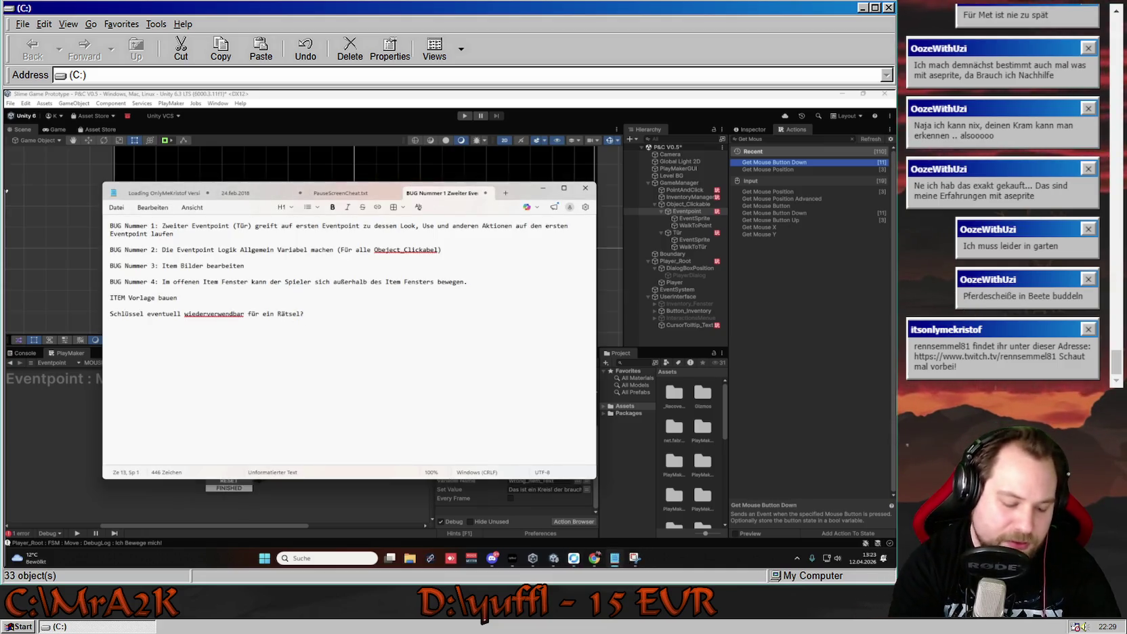
{"action": "type", "text": "Verschiedene"}
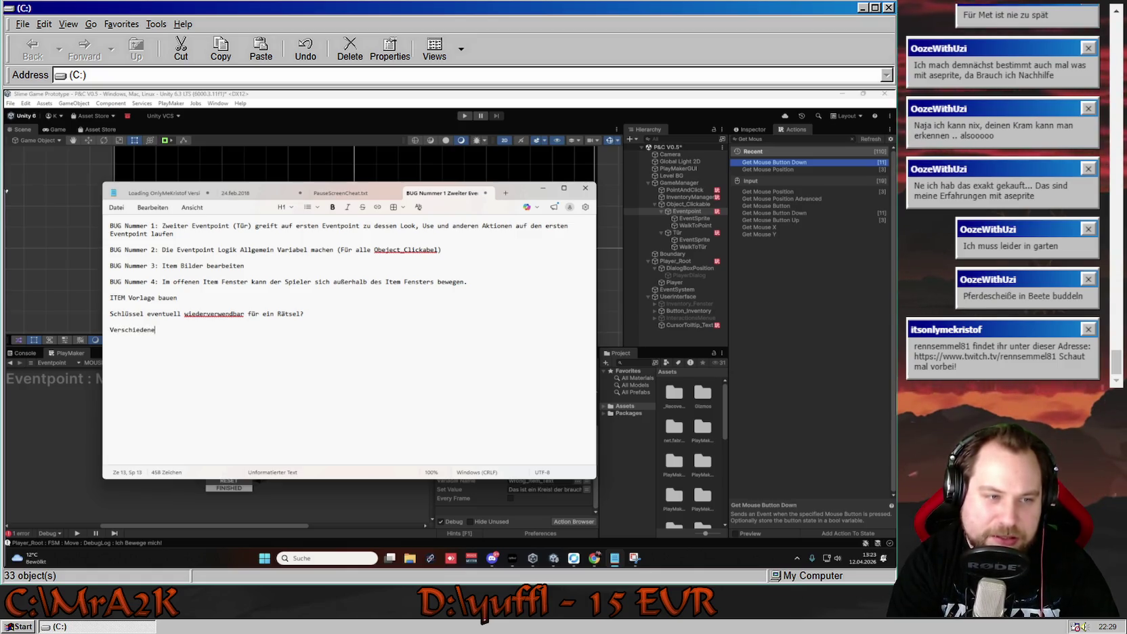
{"action": "key", "text": "BackSpace"}
{"action": "key", "text": "BackSpace"}
{"action": "key", "text": "BackSpace"}
{"action": "type", "text": "Dialoge"}
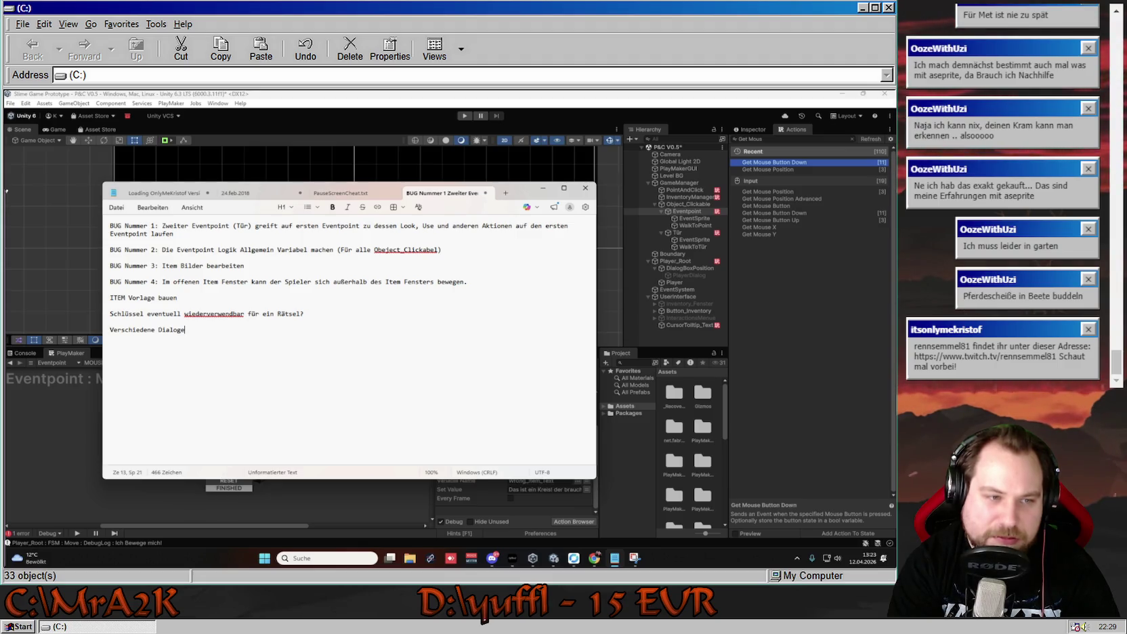
{"action": "type", "text": " bei fal"}
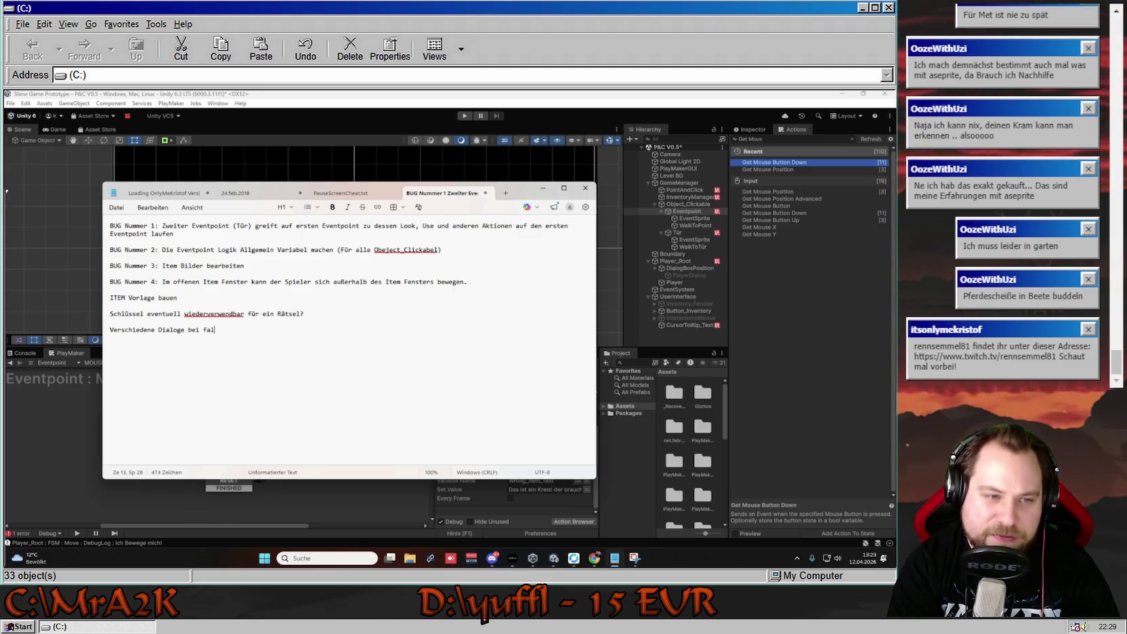
{"action": "type", "text": "schen Items?"}
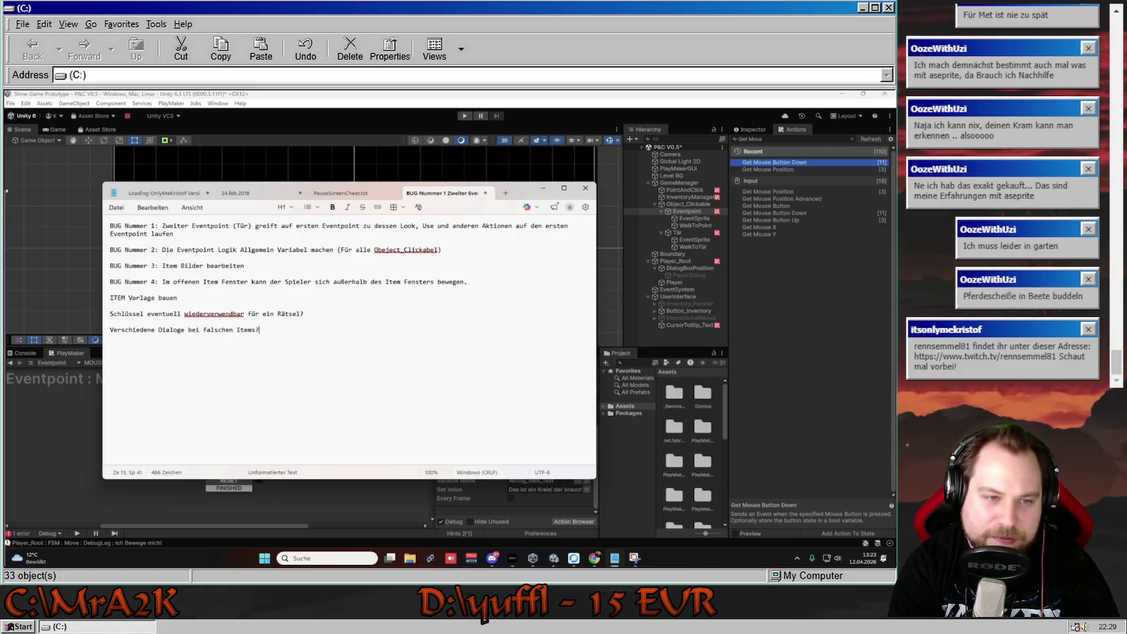
Add the note "Verschiedene Dialoge beim anschauen?" and return to Unity.
{"action": "key", "text": "Return"}
{"action": "type", "text": "rsch"}
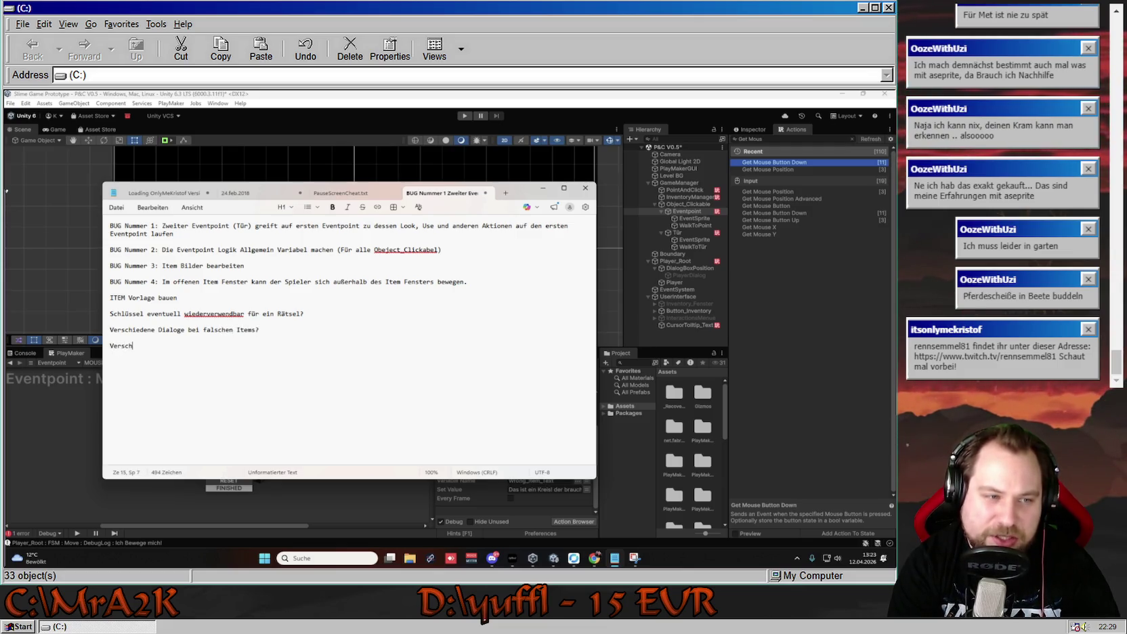
{"action": "type", "text": "iedene D"}
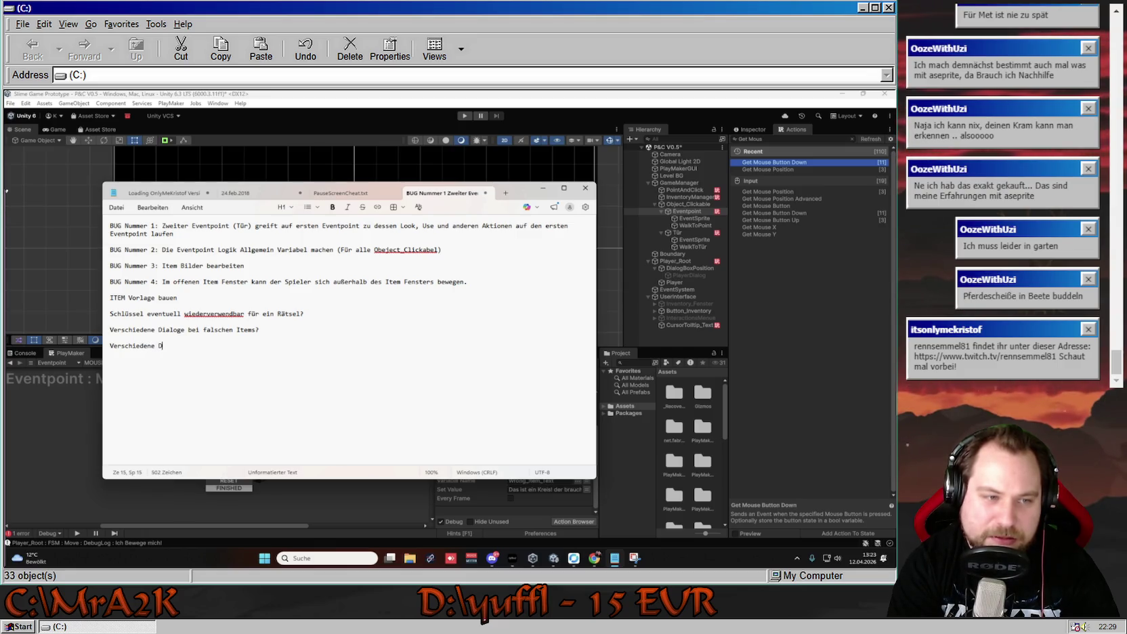
{"action": "type", "text": "ialoge beim anschauen"}
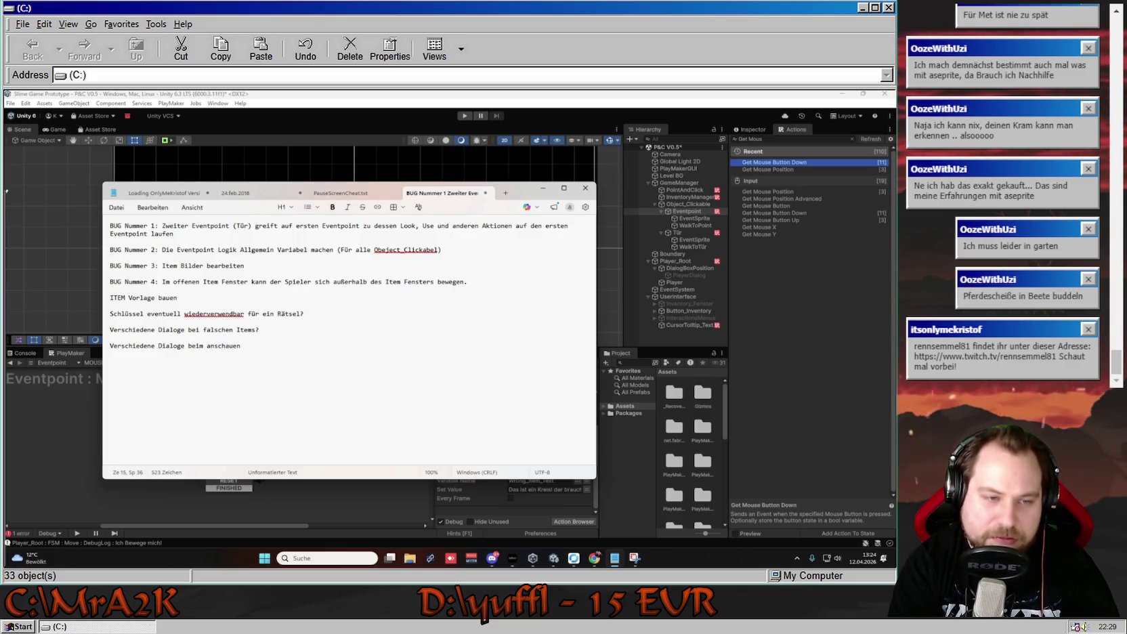
{"action": "key", "text": "BackSpace"}
{"action": "key", "text": "BackSpace"}
{"action": "type", "text": "?"}
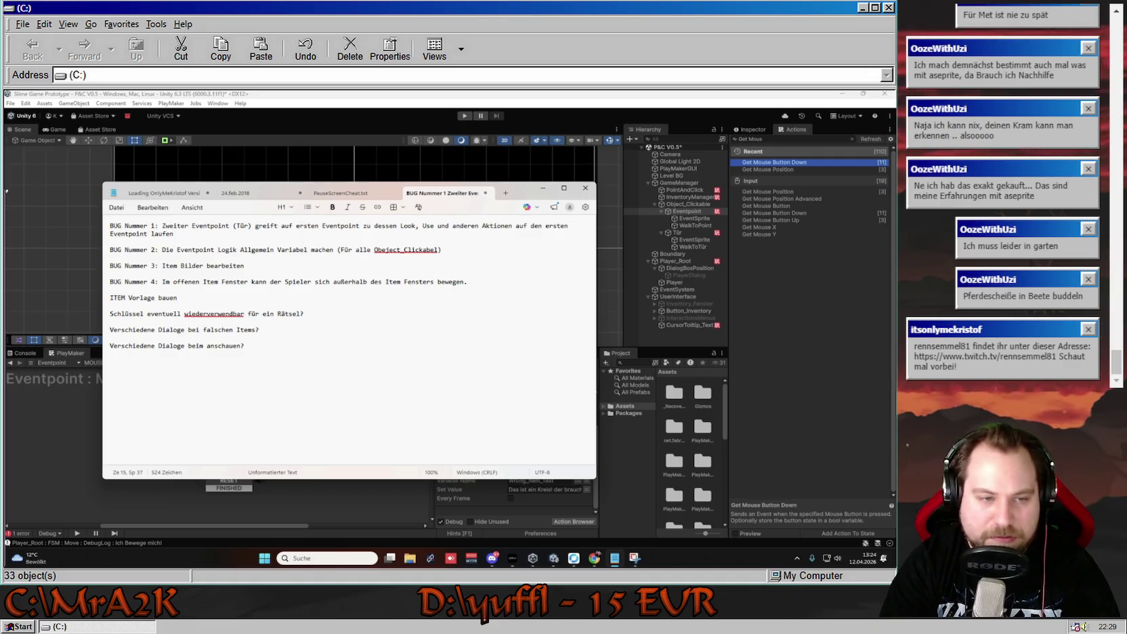
{"action": "key", "text": "BackSpace"}
{"action": "type", "text": ", benutzh"}
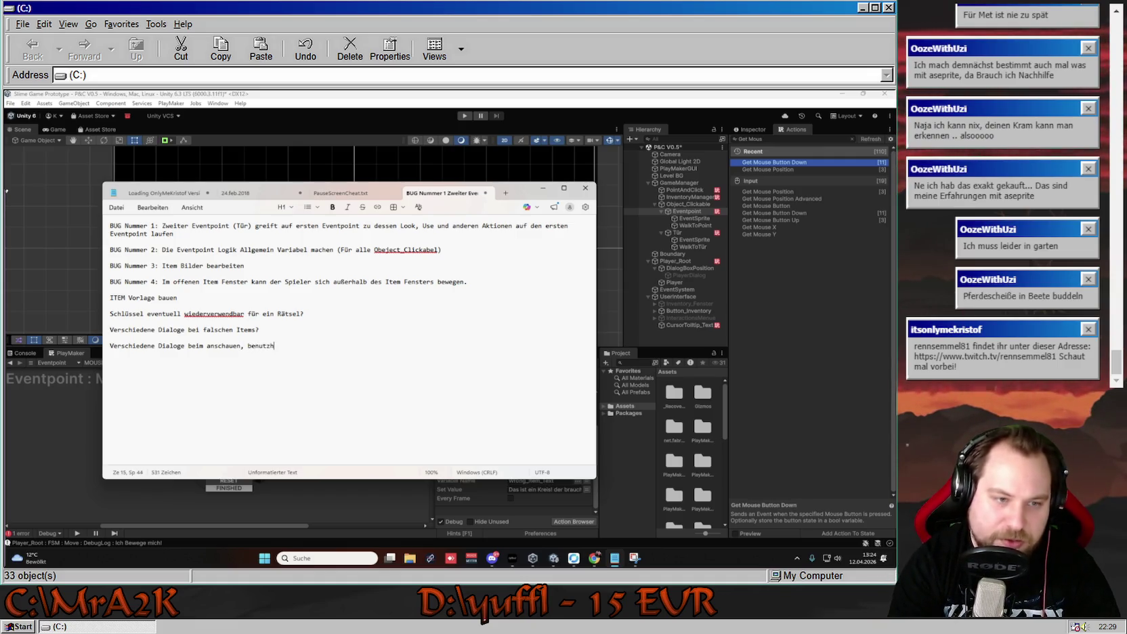
{"action": "type", "text": "en"}
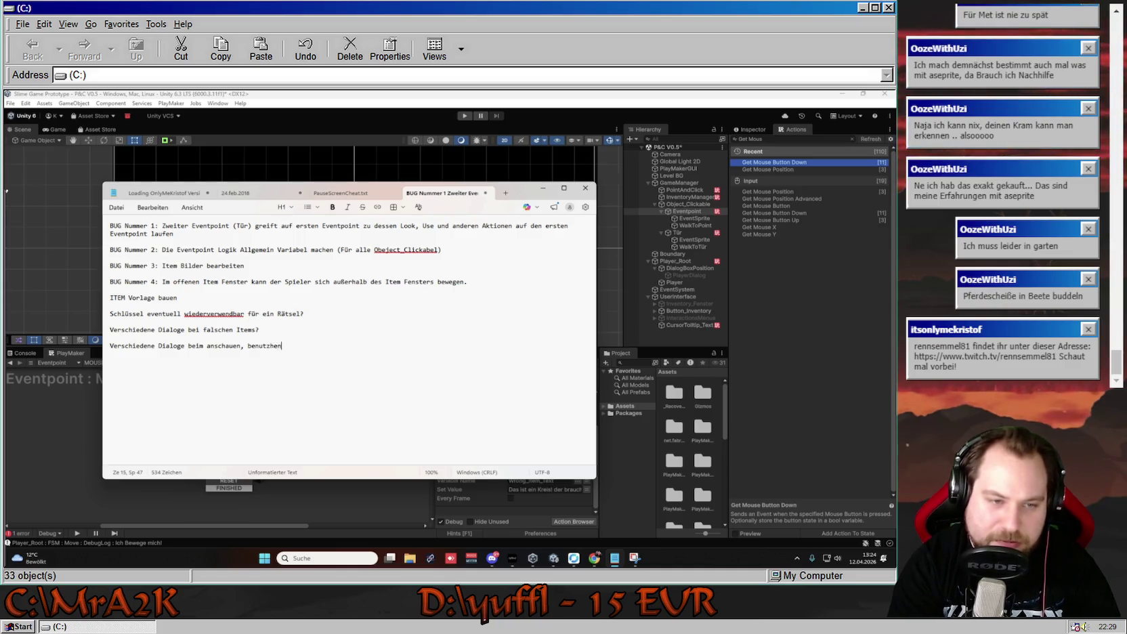
{"action": "key", "text": "BackSpace"}
{"action": "key", "text": "BackSpace"}
{"action": "key", "text": "BackSpace"}
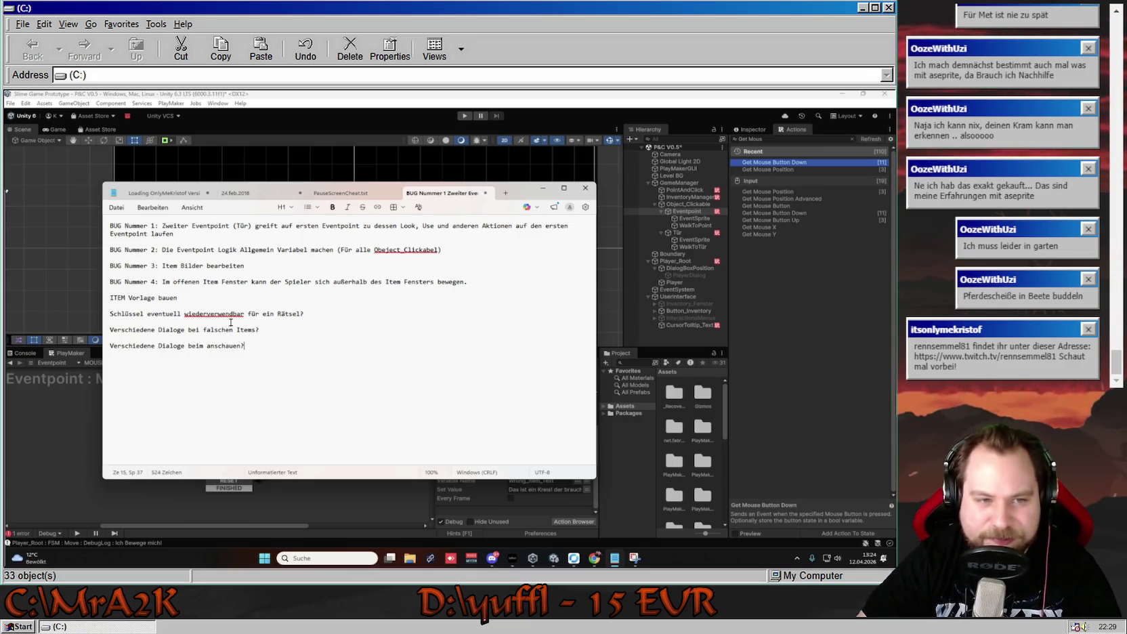
{"action": "left_click", "coordinate": [640, 439]}
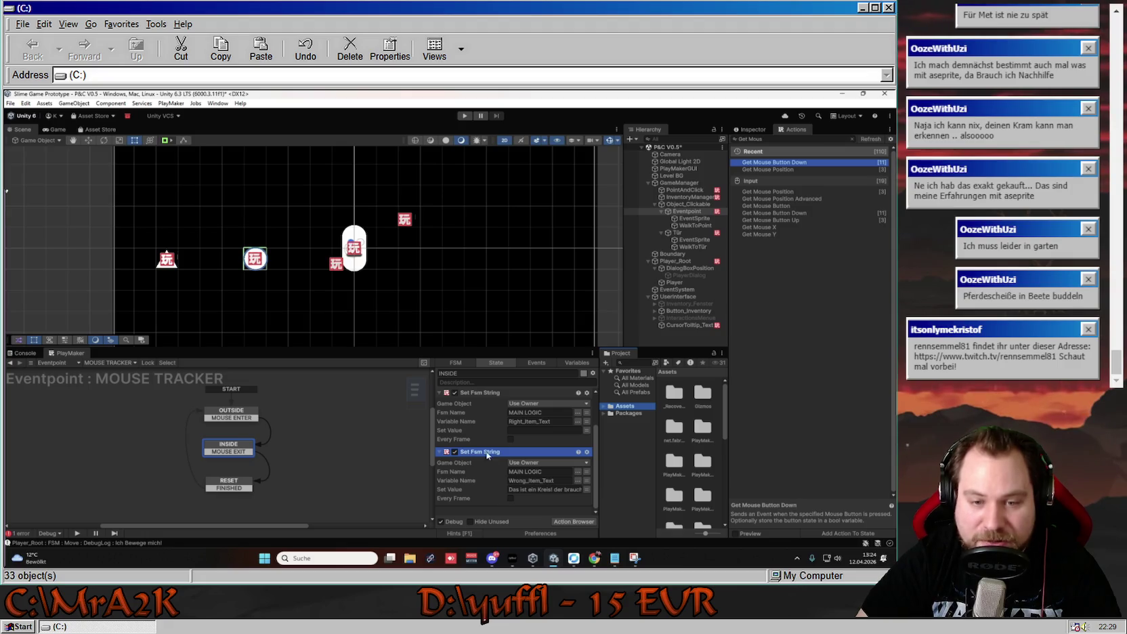
Collapse the INSIDE actions, select the last two Set Fsm String actions, and switch to Tür's FSM.
{"action": "left_click", "coordinate": [439, 451]}
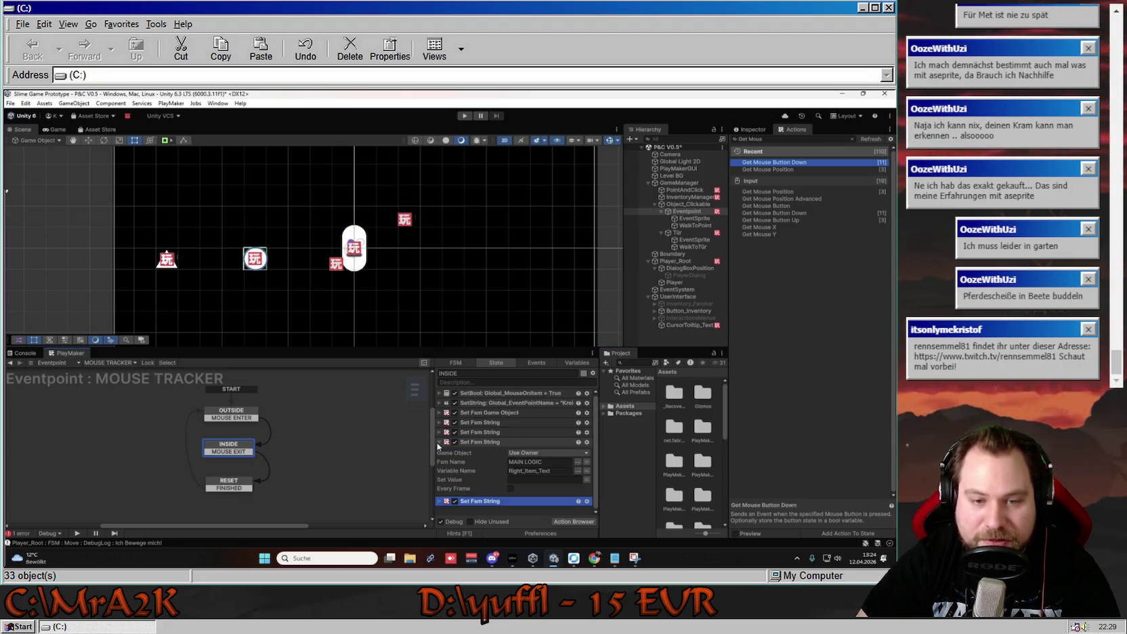
{"action": "left_click", "coordinate": [439, 454]}
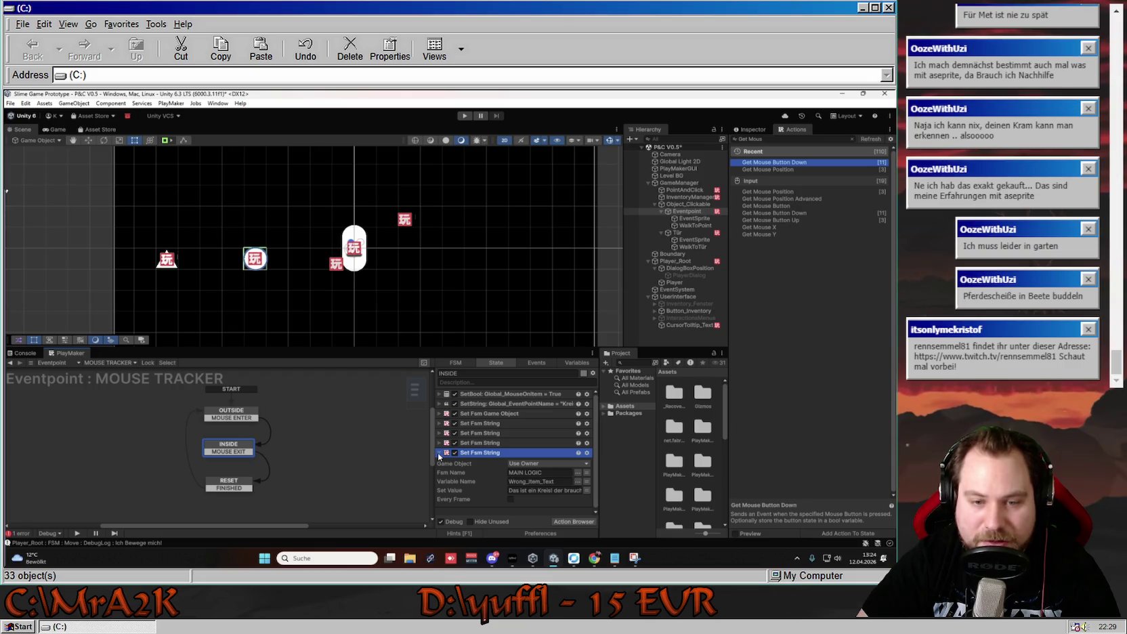
{"action": "left_click", "coordinate": [438, 442]}
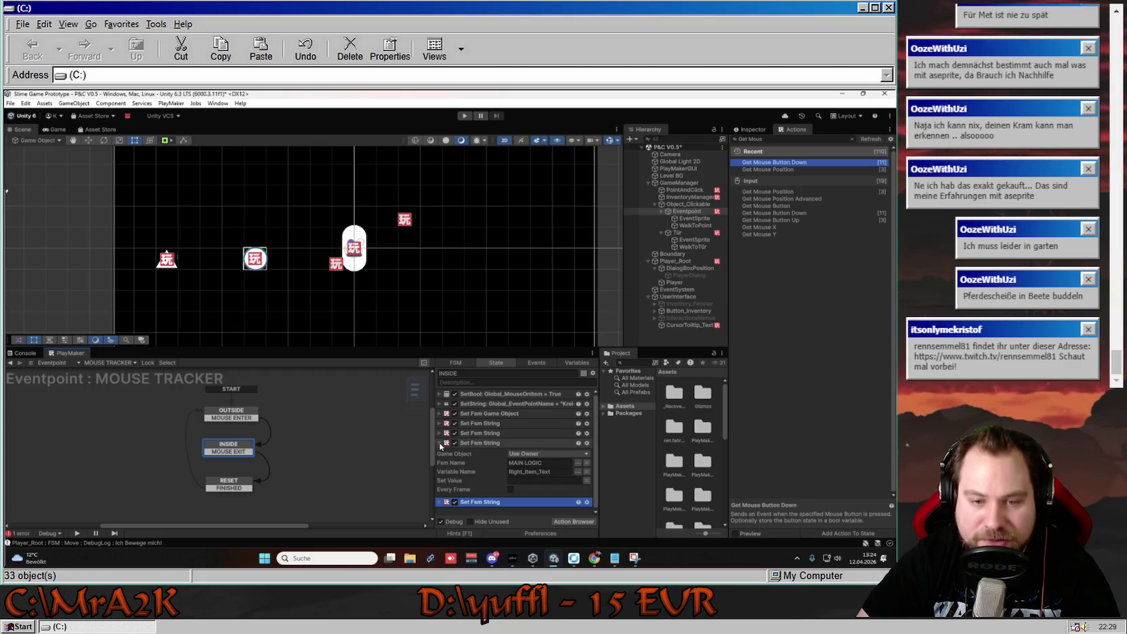
{"action": "left_click", "coordinate": [440, 444]}
{"action": "left_click", "coordinate": [489, 452], "text": "shift"}
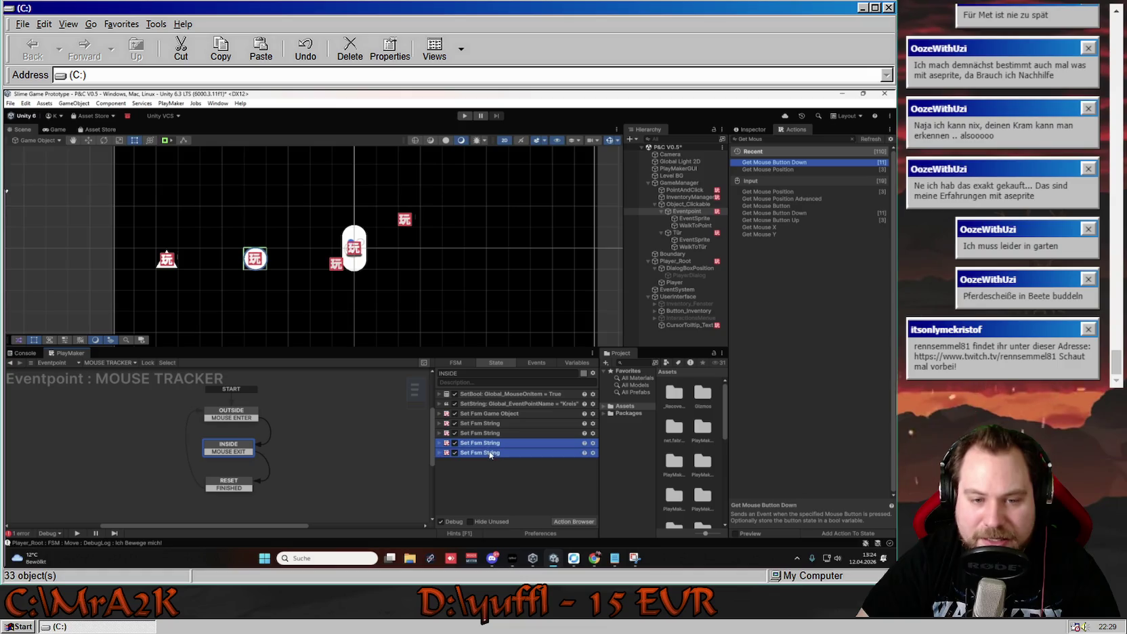
{"action": "left_click", "coordinate": [667, 233]}
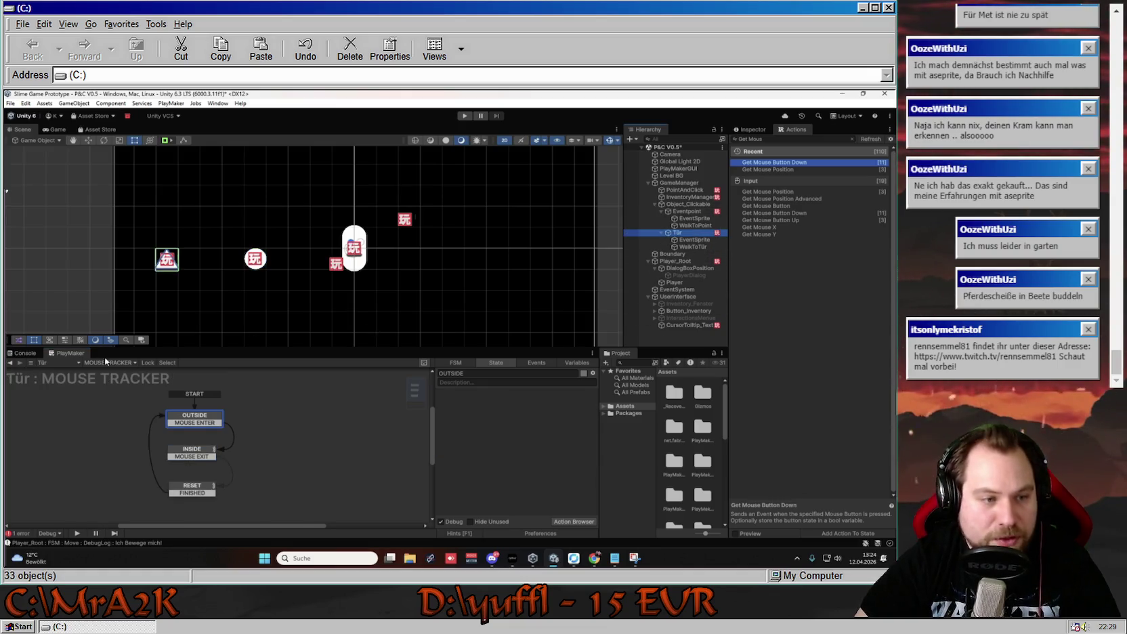
Paste the copied Set Fsm String action into the Tür machine's INSIDE state.
{"action": "left_click", "coordinate": [192, 451]}
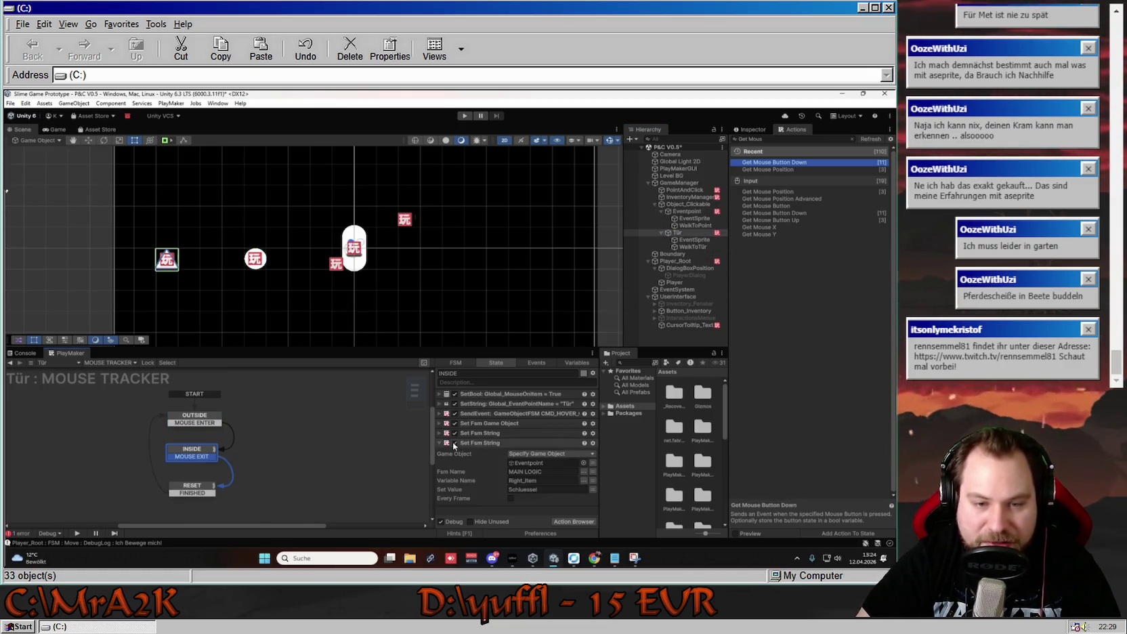
{"action": "key", "text": "ctrl+v"}
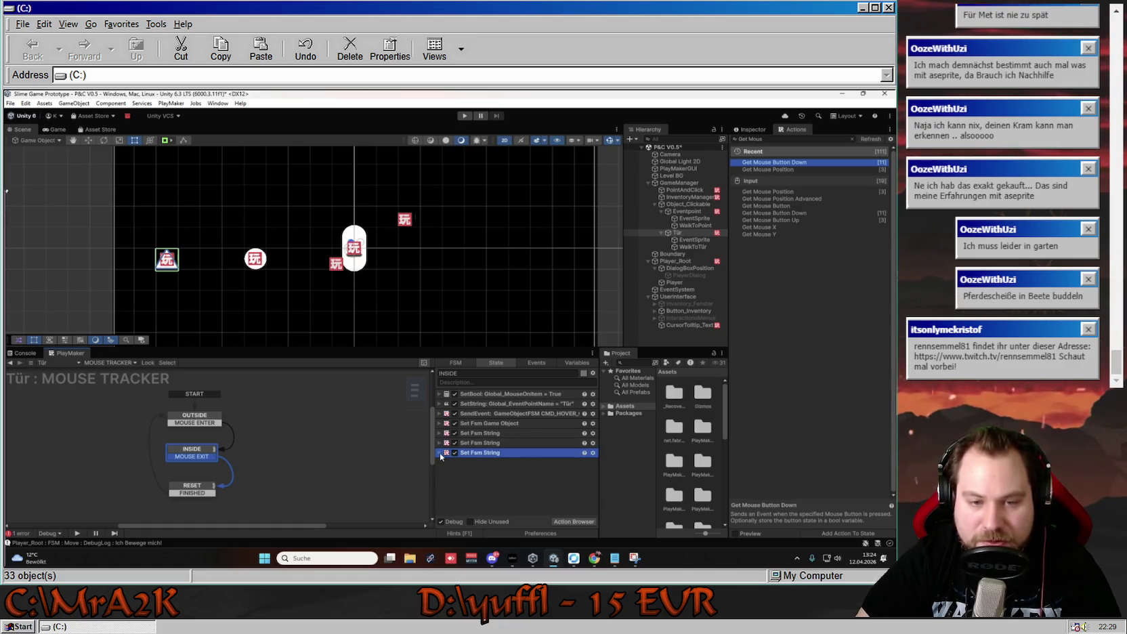
{"action": "left_click", "coordinate": [440, 453]}
{"action": "left_click", "coordinate": [439, 444]}
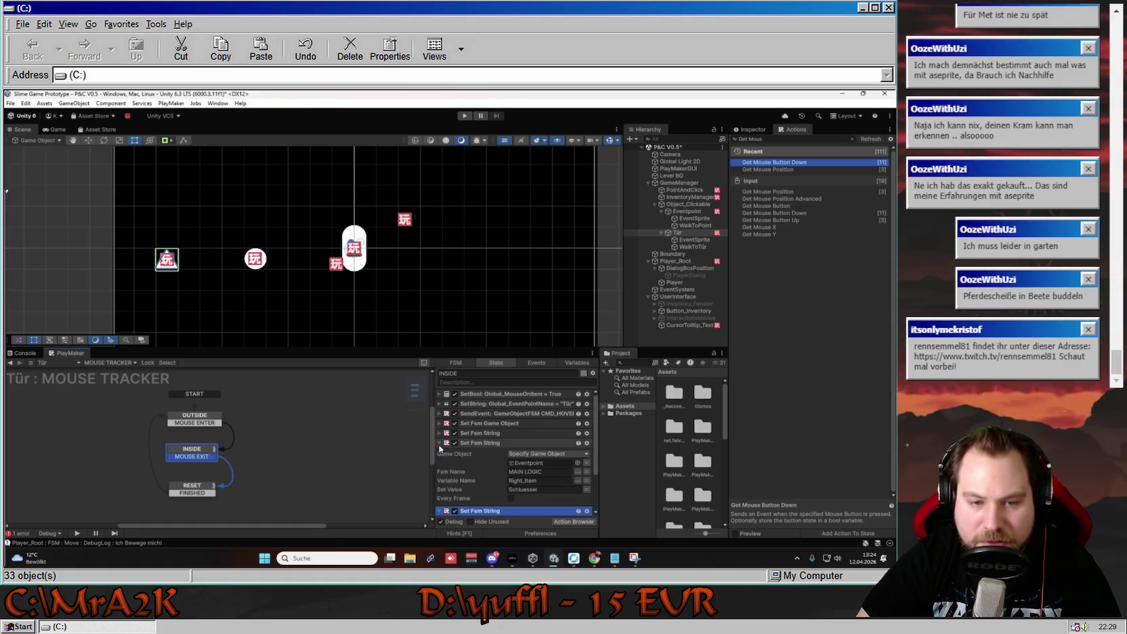
{"action": "left_click", "coordinate": [439, 443]}
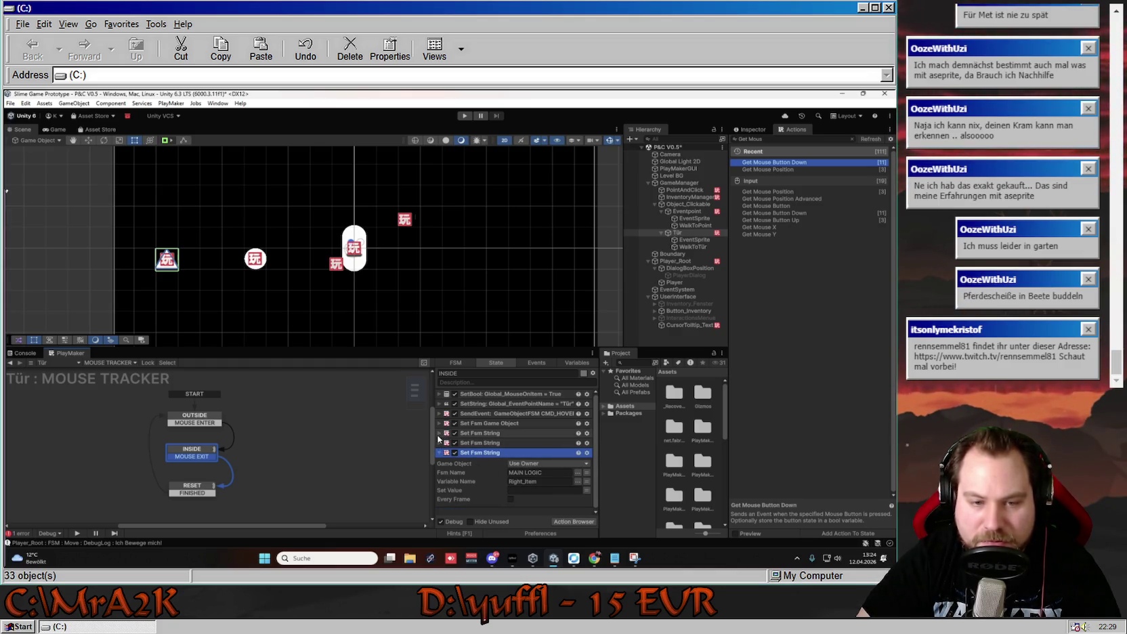
Point the new action at Eventpoint's MAIN LOGIC, variable Right_Item_Text.
{"action": "left_click", "coordinate": [585, 484]}
{"action": "left_click", "coordinate": [587, 484]}
{"action": "left_click", "coordinate": [587, 484]}
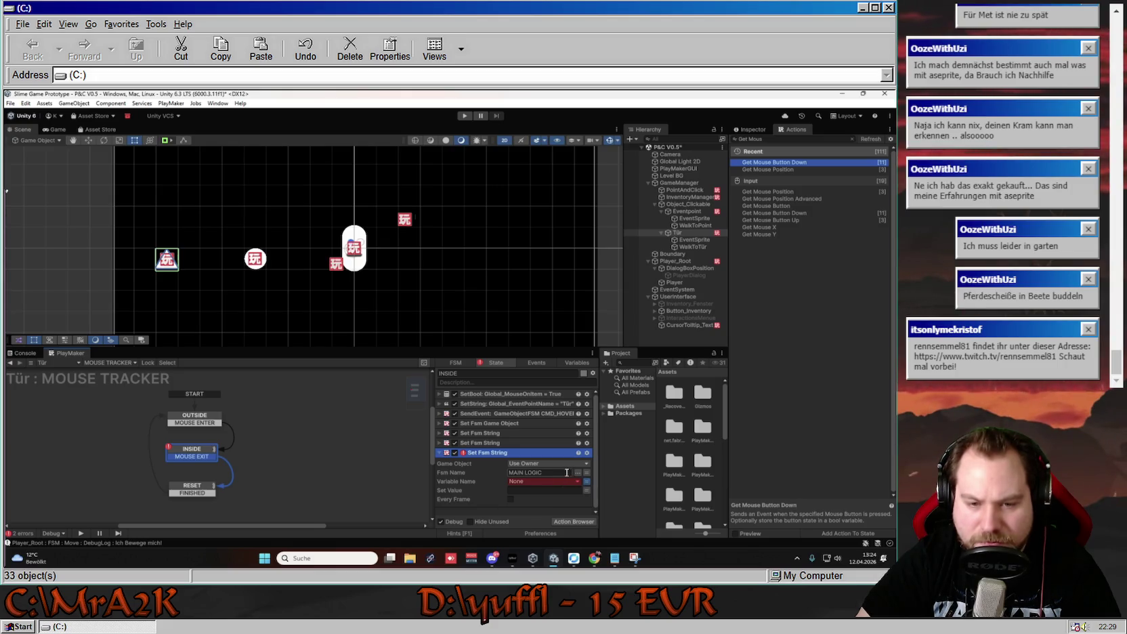
{"action": "left_click", "coordinate": [586, 483]}
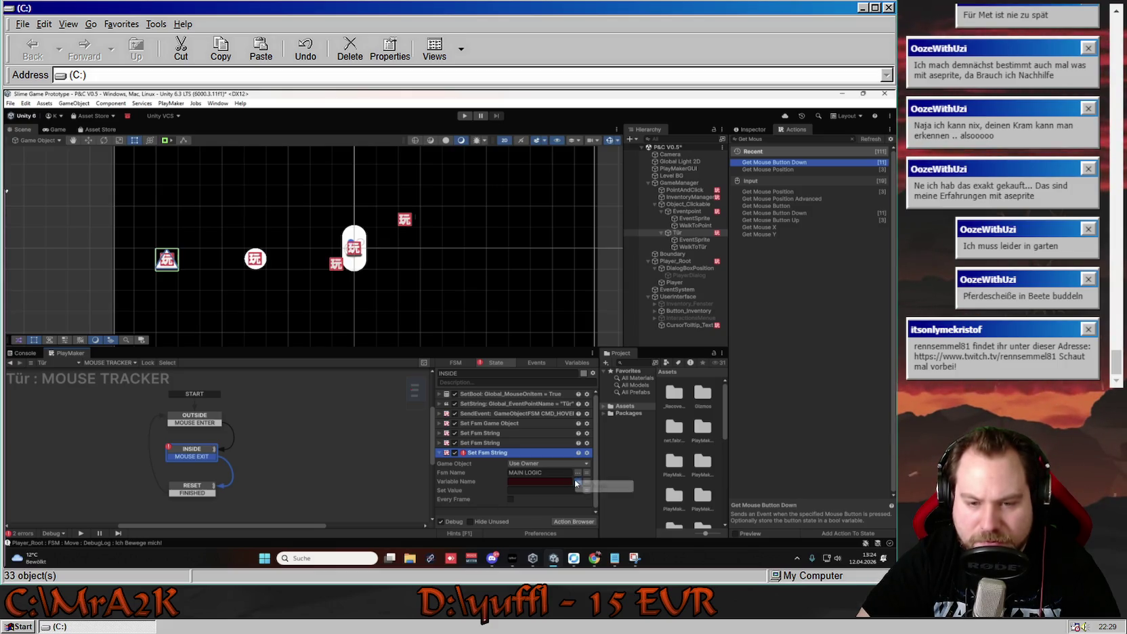
{"action": "left_click", "coordinate": [579, 482]}
{"action": "left_click", "coordinate": [576, 481]}
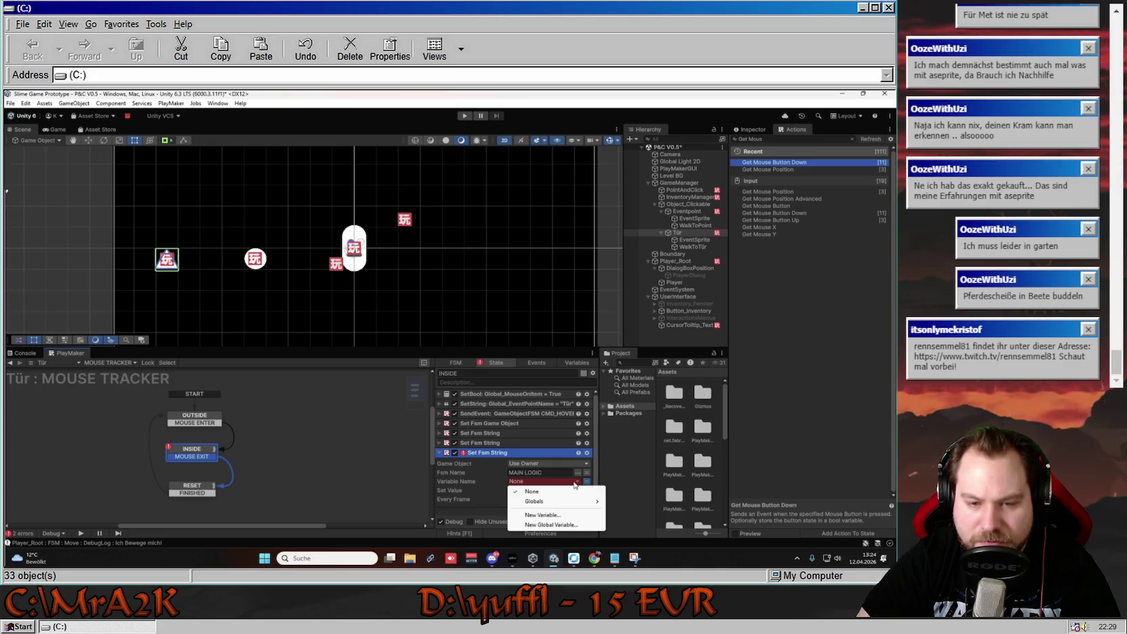
{"action": "left_click", "coordinate": [576, 483]}
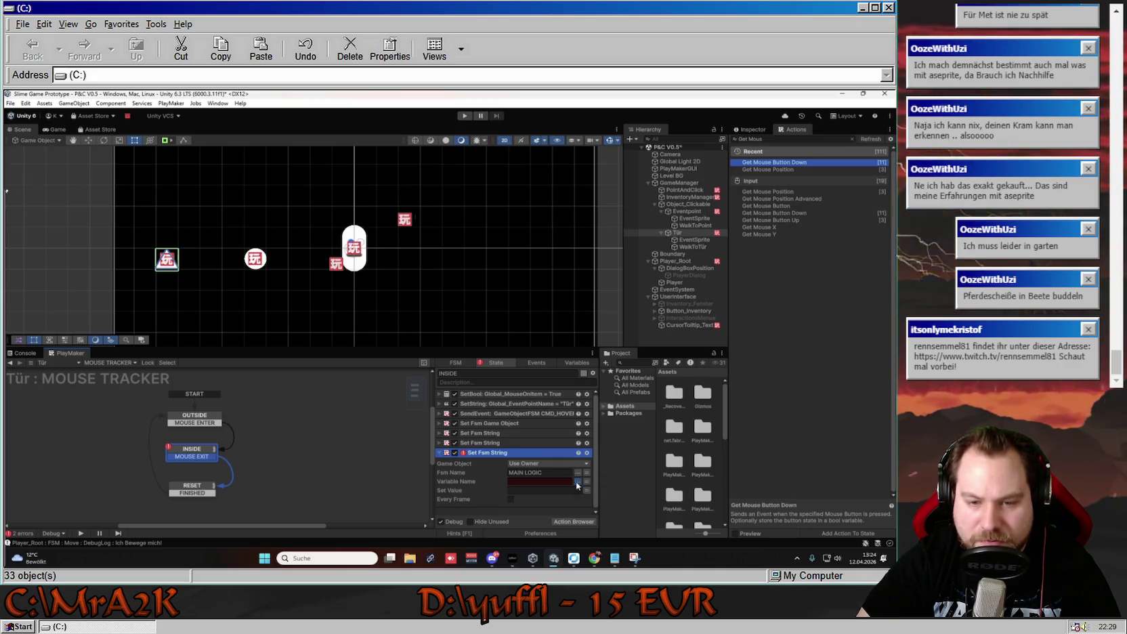
{"action": "left_click", "coordinate": [521, 472]}
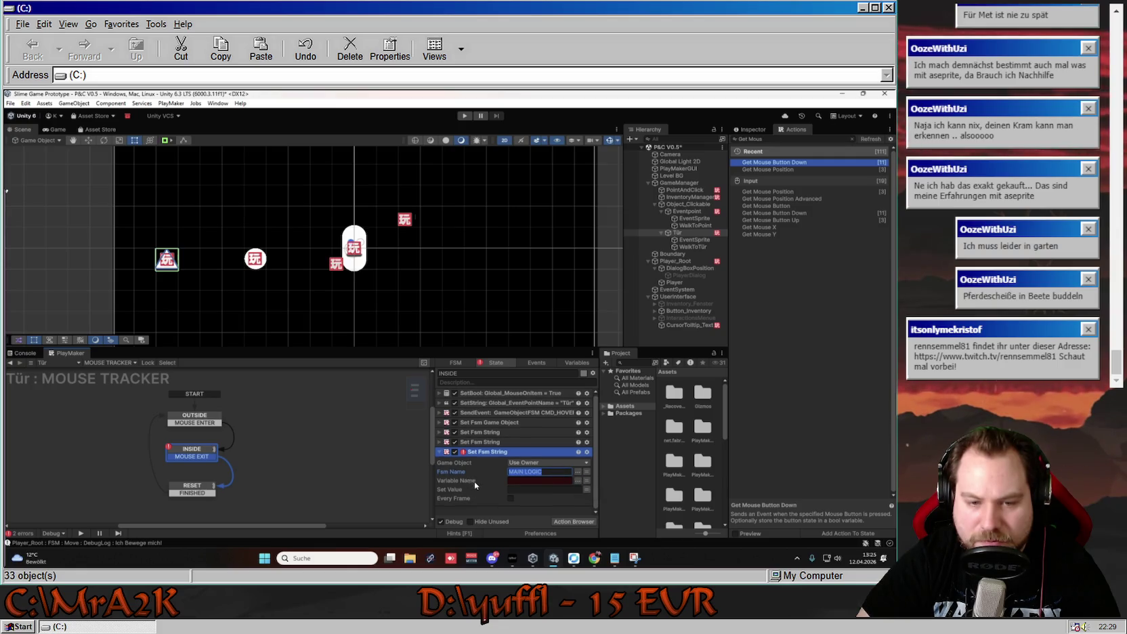
{"action": "left_click", "coordinate": [549, 463]}
{"action": "left_click", "coordinate": [551, 482]}
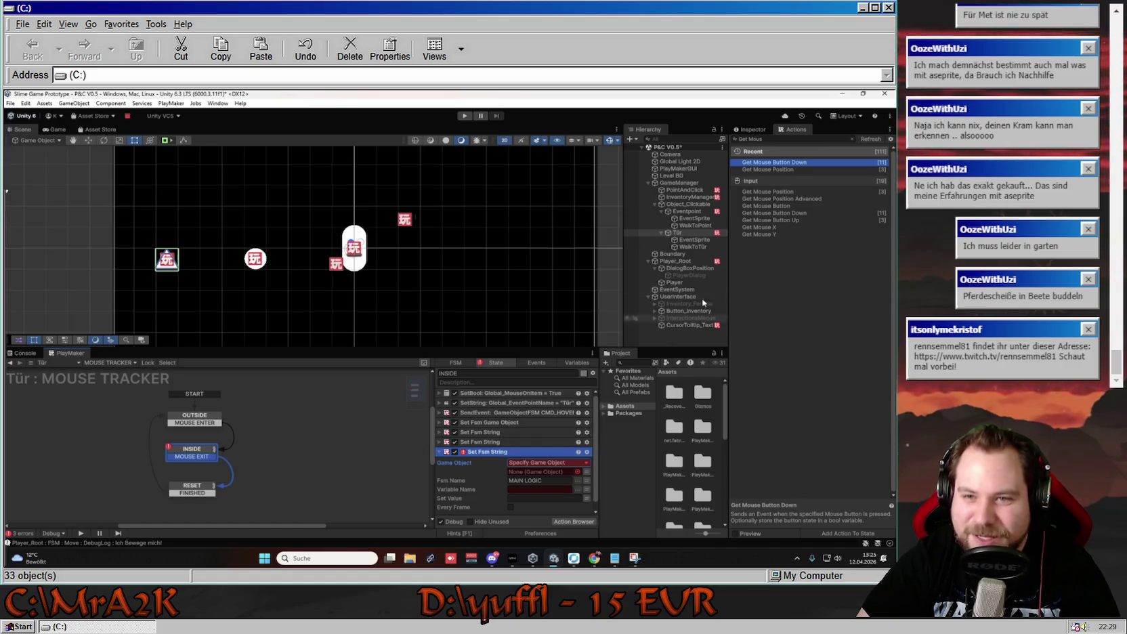
{"action": "mouse_move", "coordinate": [688, 215]}
{"action": "left_mouse_down"}
{"action": "mouse_move", "coordinate": [596, 407]}
{"action": "mouse_move", "coordinate": [542, 471]}
{"action": "left_mouse_up"}
{"action": "left_click", "coordinate": [577, 488]}
{"action": "left_click", "coordinate": [614, 528]}
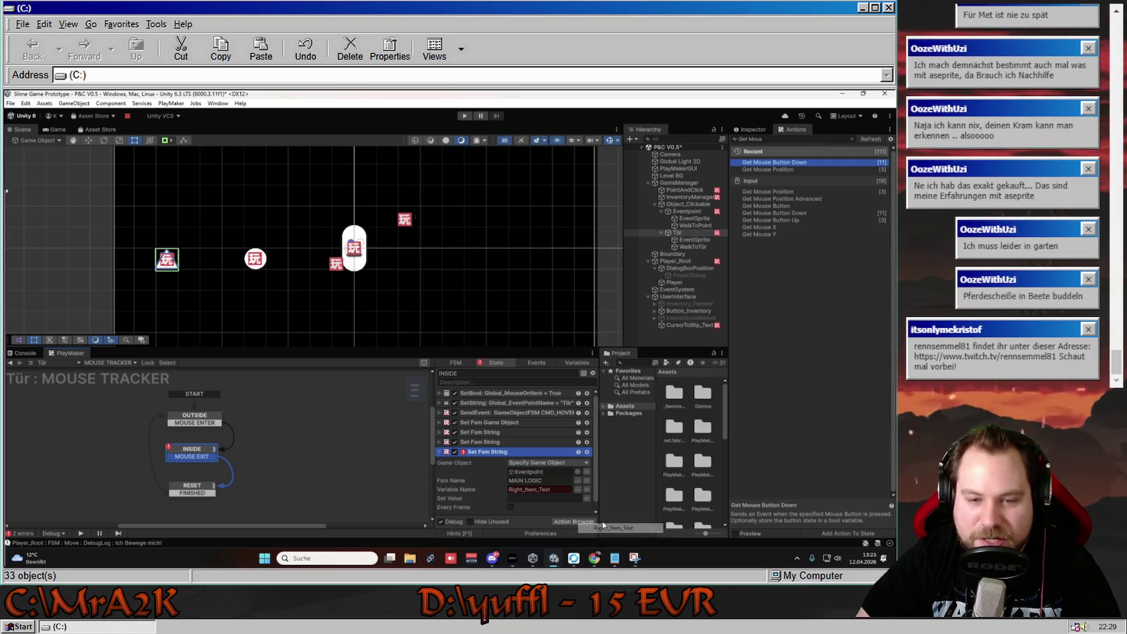
Set its value to the success message ending 'Der Schlüssel hat gepasst!'.
{"action": "left_click", "coordinate": [439, 433]}
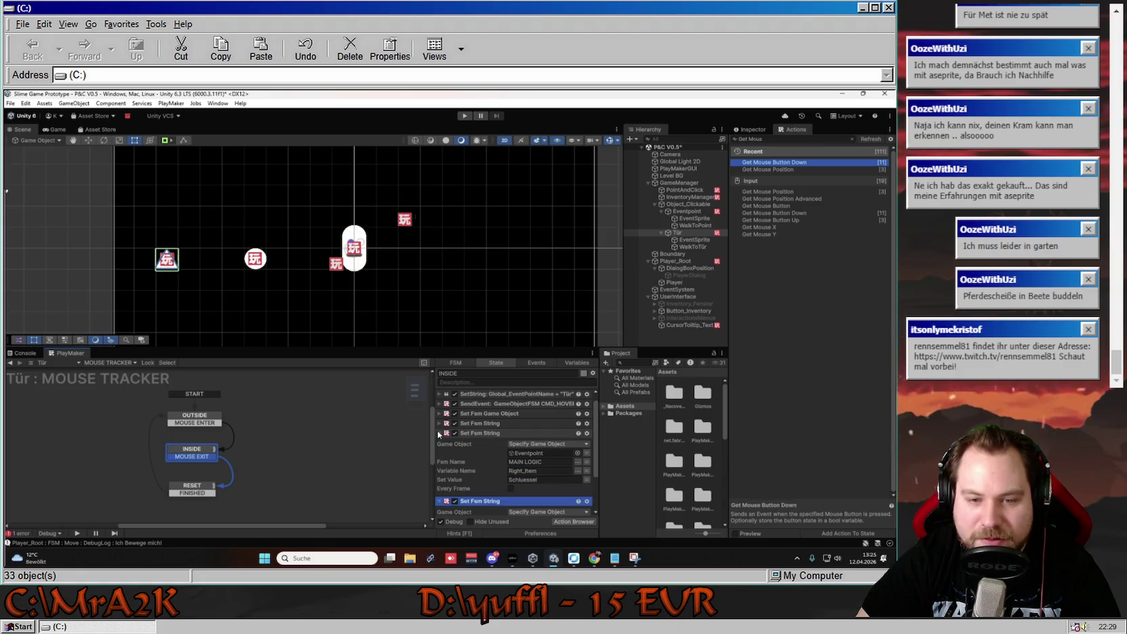
{"action": "left_click", "coordinate": [439, 423]}
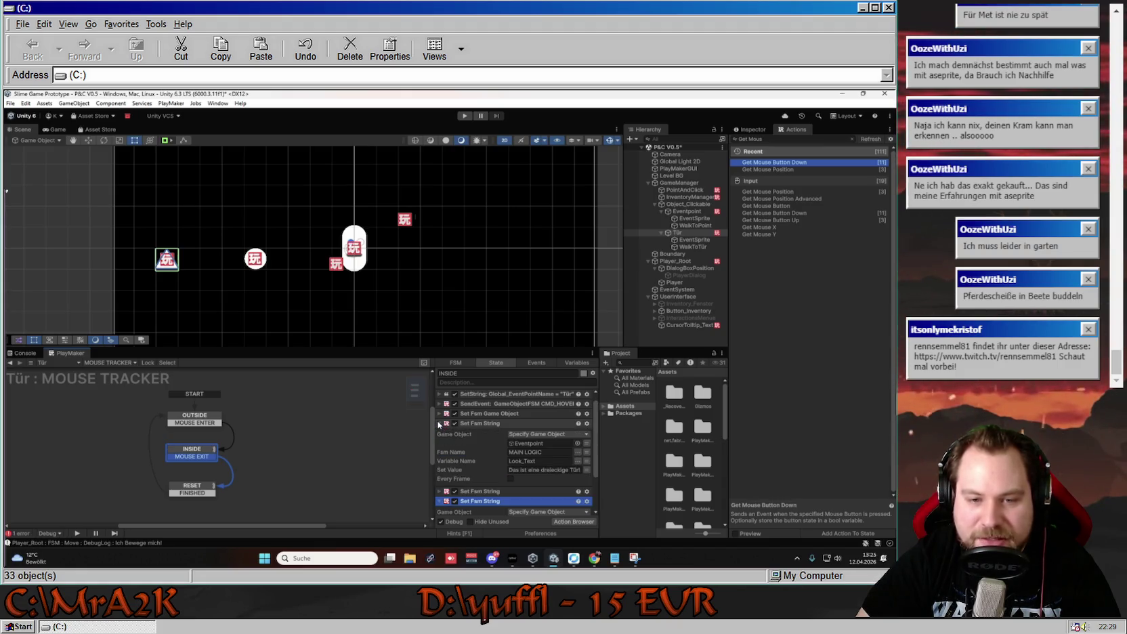
{"action": "left_click", "coordinate": [553, 490]}
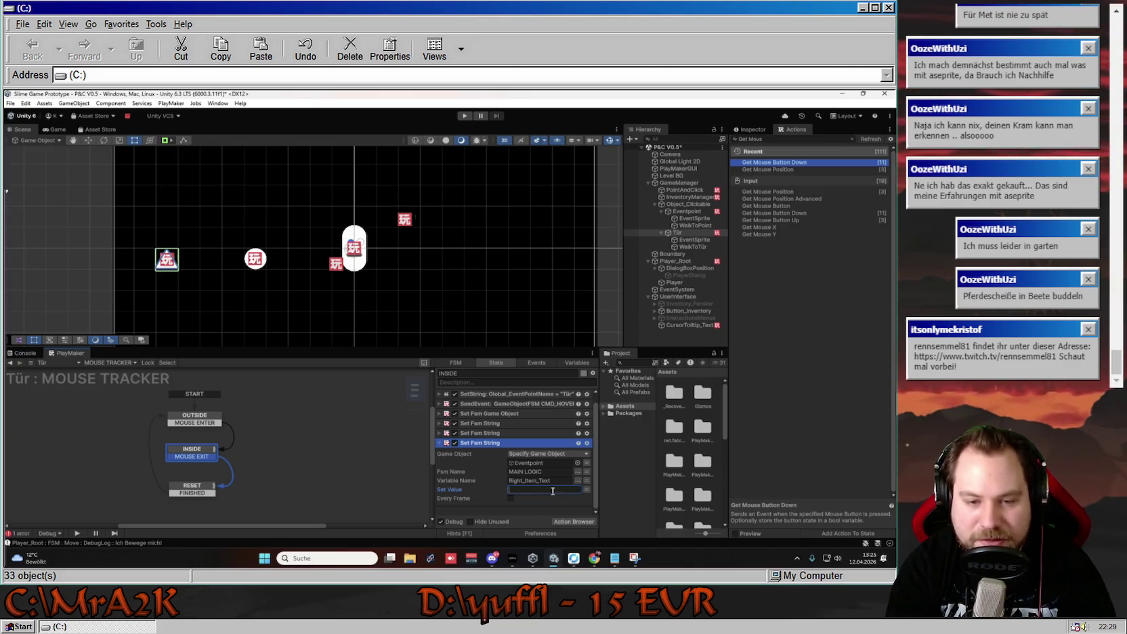
{"action": "type", "text": "Schlüssel h"}
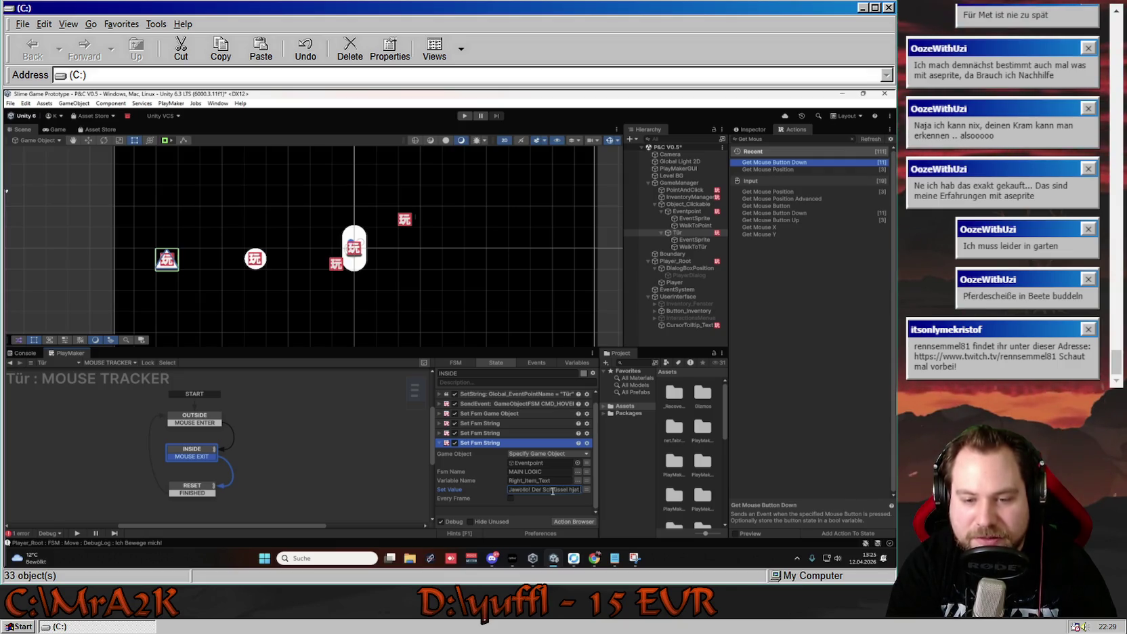
{"action": "type", "text": "at gepasst!"}
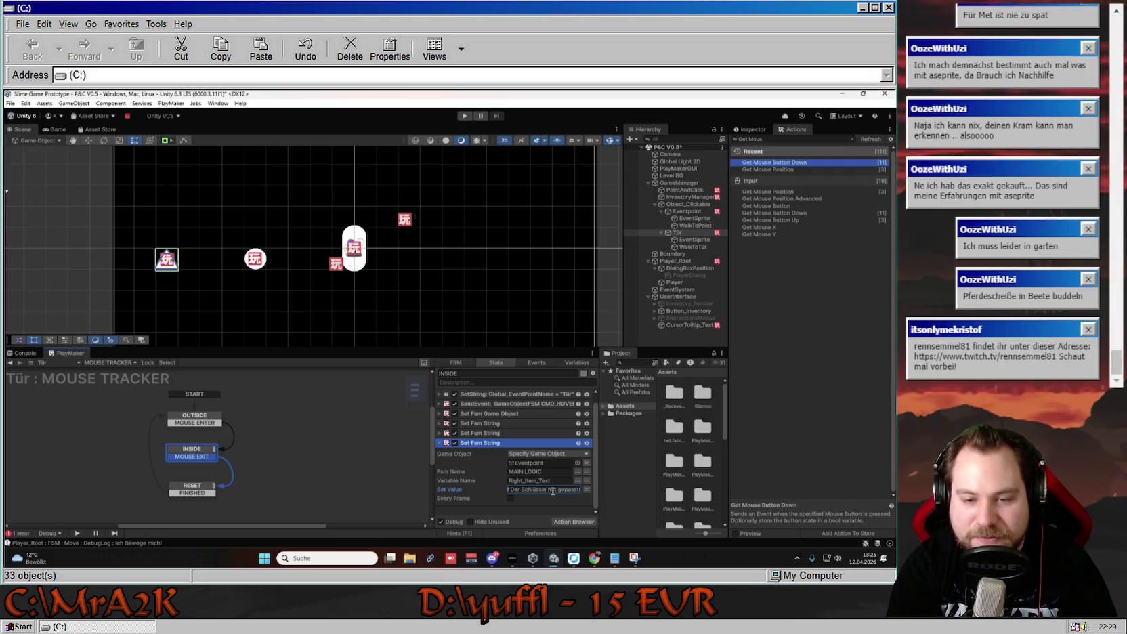
{"action": "left_click", "coordinate": [439, 442]}
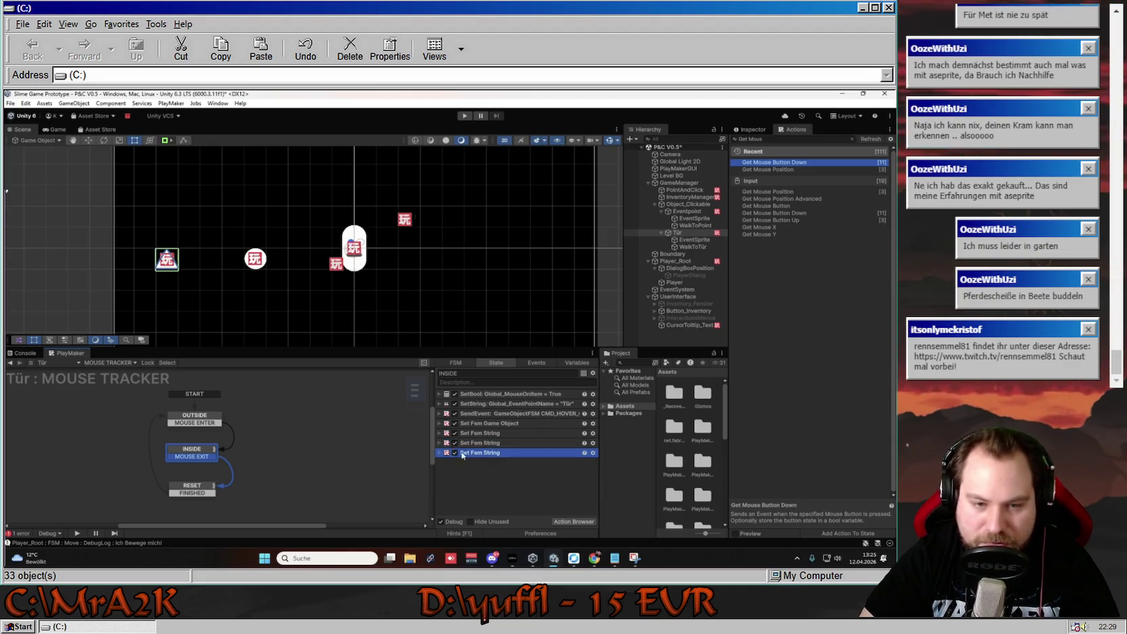
Paste another Set Fsm String into INSIDE and make it target a specific game object.
{"action": "key", "text": "ctrl+v"}
{"action": "left_click", "coordinate": [439, 463]}
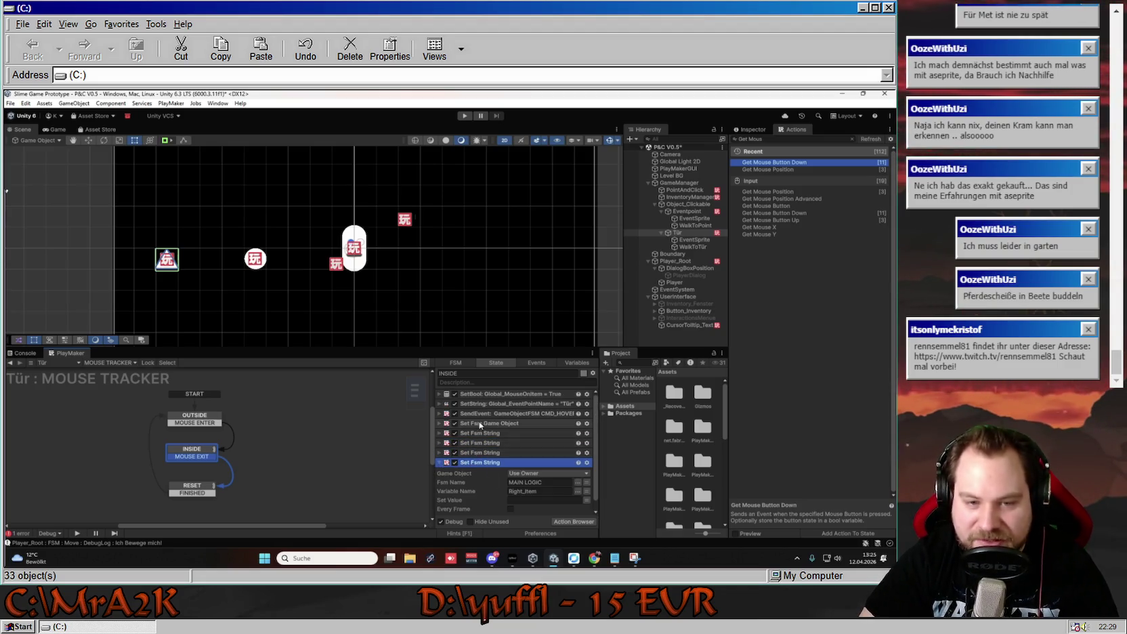
{"action": "scroll", "coordinate": [528, 494], "scroll_direction": "down", "scroll_amount": 1}
{"action": "left_click", "coordinate": [537, 480]}
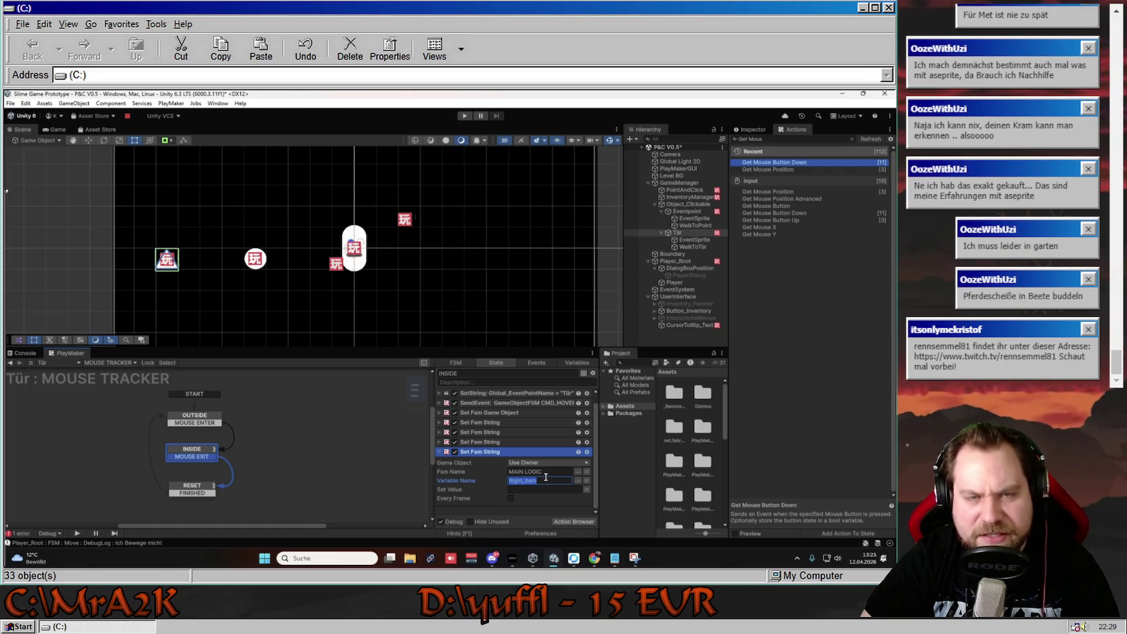
{"action": "left_click", "coordinate": [585, 472]}
{"action": "left_click", "coordinate": [586, 463]}
{"action": "left_click", "coordinate": [569, 482]}
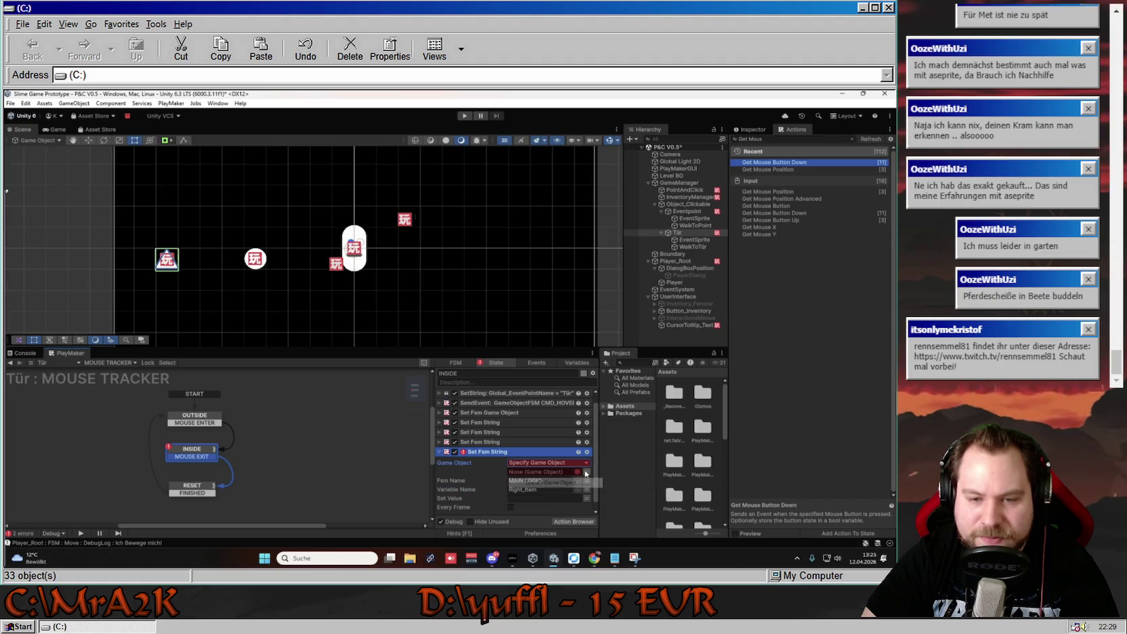
Target Eventpoint's Wrong_Item_Text and set it to 'Sag mal...Dat is ne Tür?'.
{"action": "mouse_move", "coordinate": [684, 210]}
{"action": "left_mouse_down"}
{"action": "mouse_move", "coordinate": [535, 436]}
{"action": "mouse_move", "coordinate": [539, 479]}
{"action": "left_mouse_up"}
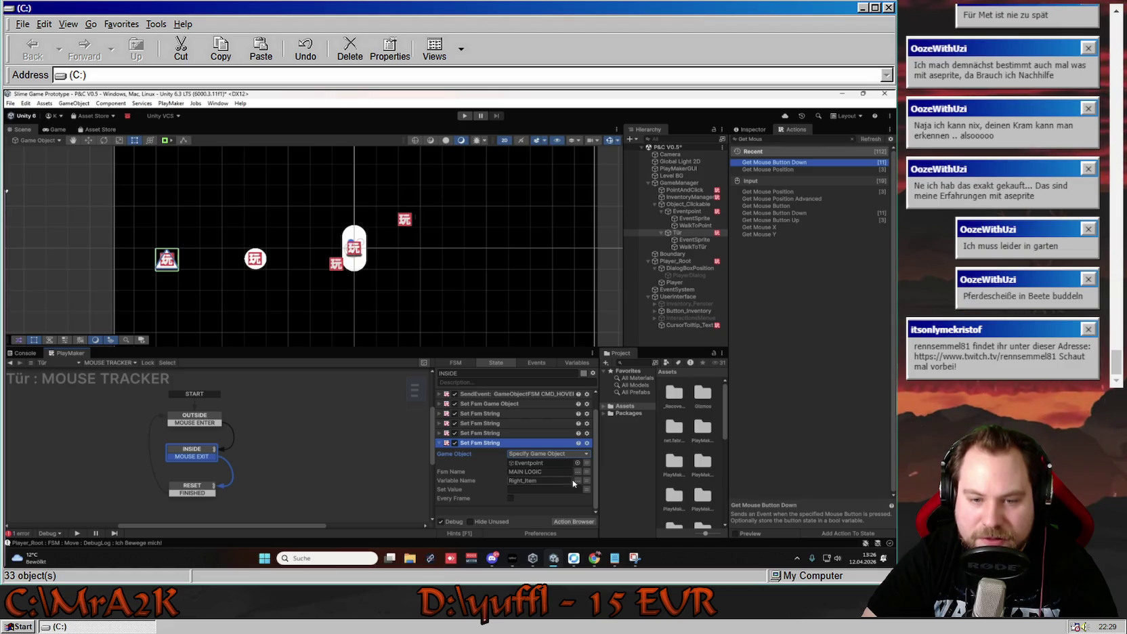
{"action": "left_click", "coordinate": [578, 480]}
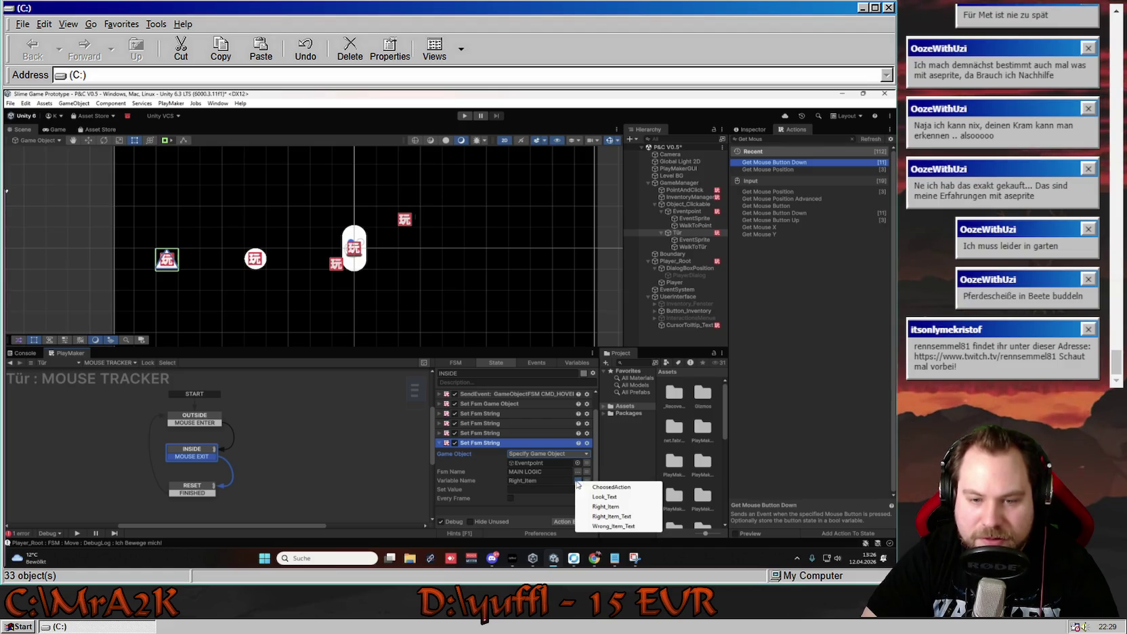
{"action": "left_click", "coordinate": [613, 526]}
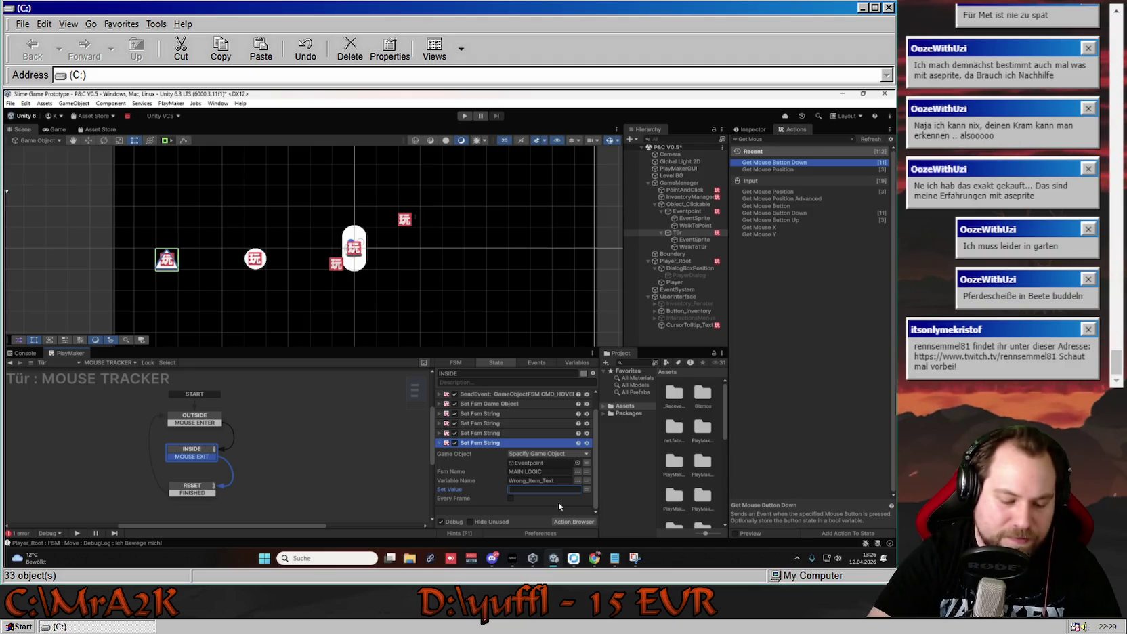
{"action": "type", "text": "Sag mal"}
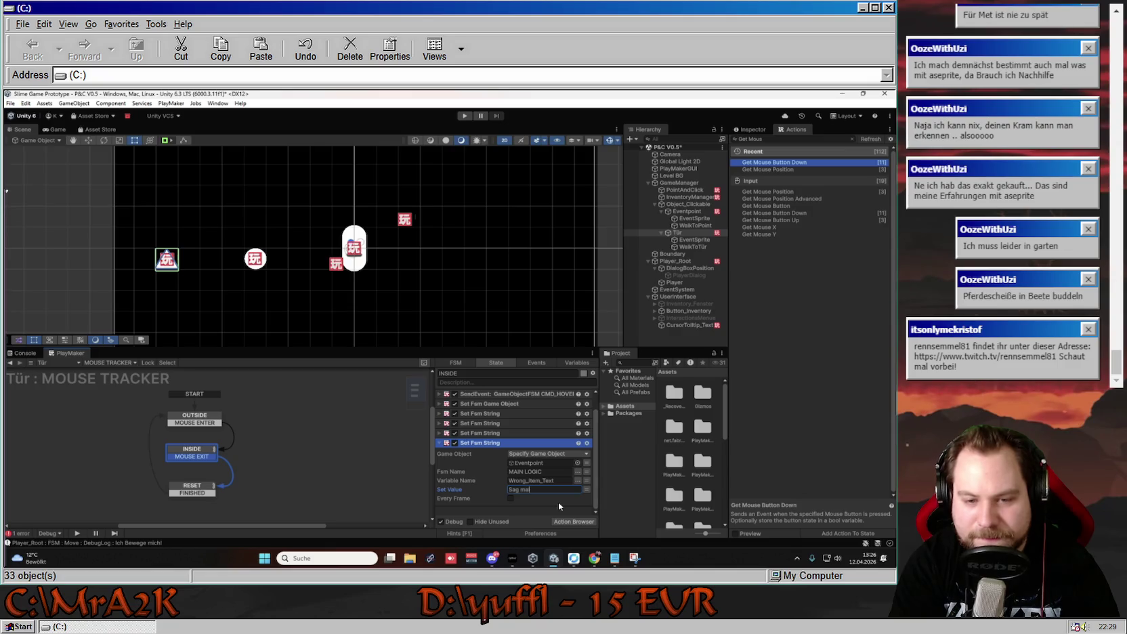
{"action": "type", "text": "....Dat is ne Tür"}
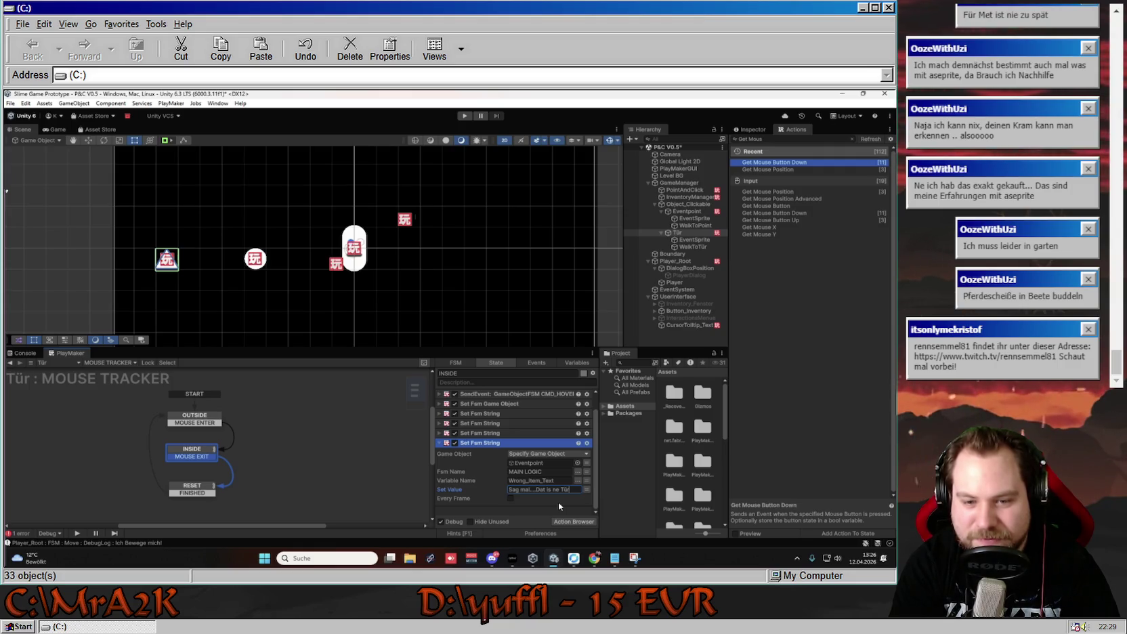
{"action": "type", "text": " ?"}
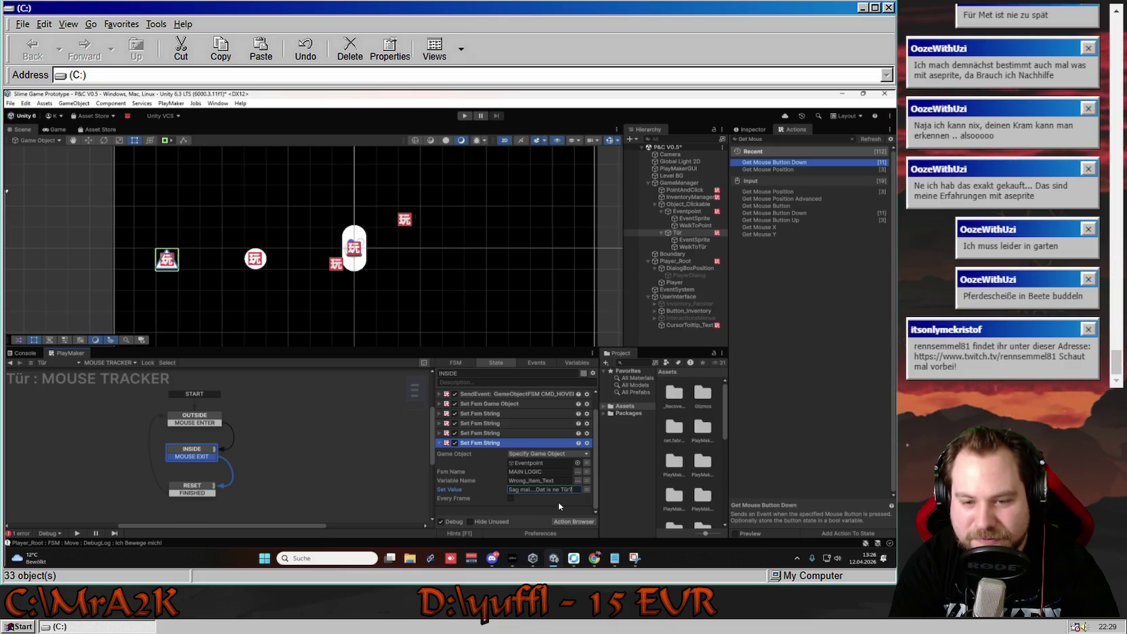
{"action": "type", "text": "?"}
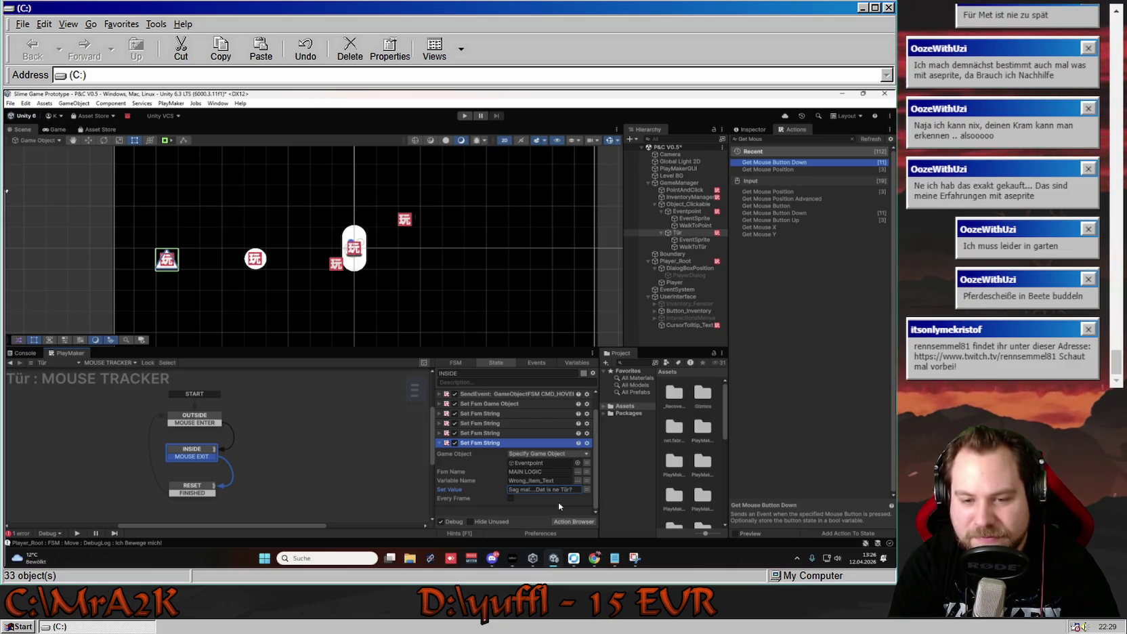
{"action": "left_click", "coordinate": [440, 443]}
Play the game and use the slot-1 item on the circle, triggering 'Das geht nicht du Idiot!'.
{"action": "left_click", "coordinate": [465, 116]}
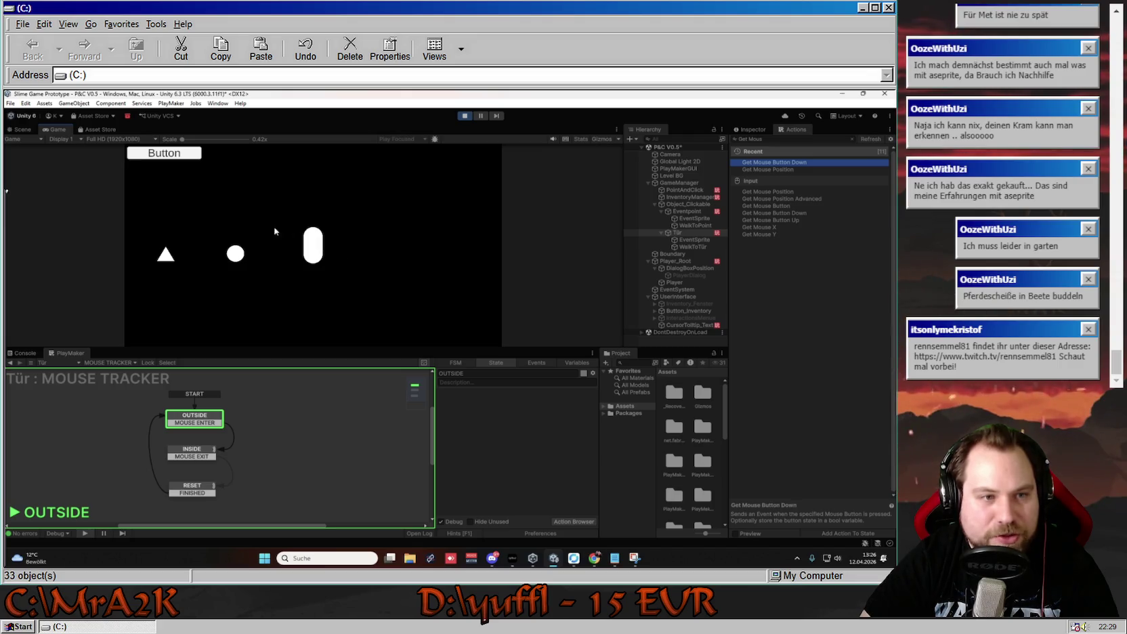
{"action": "left_click", "coordinate": [235, 254]}
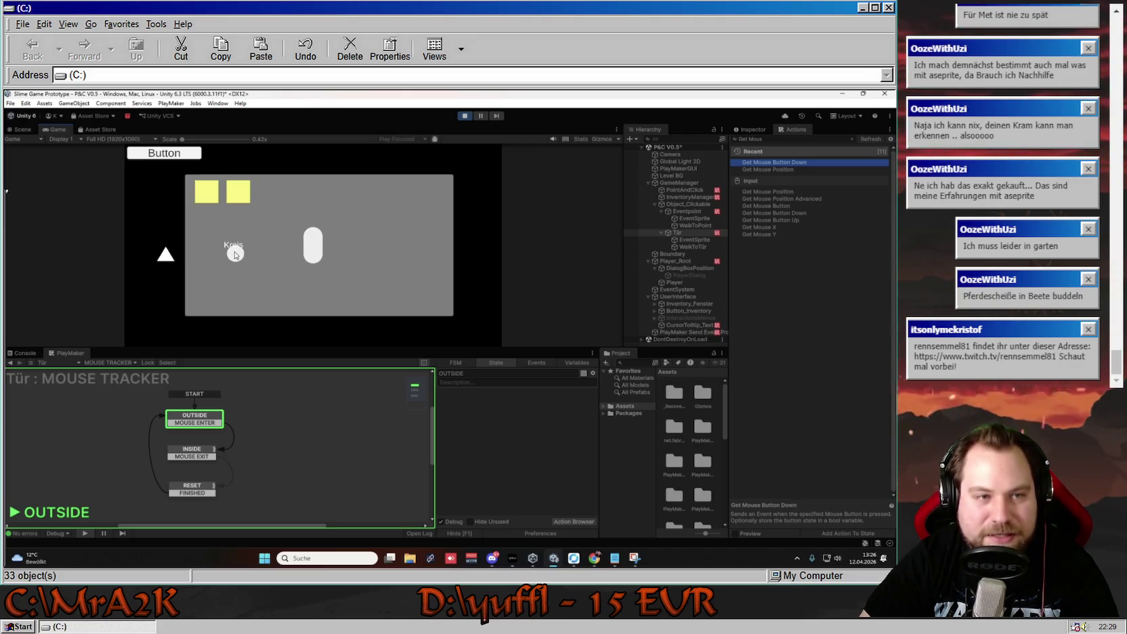
{"action": "left_click", "coordinate": [204, 194]}
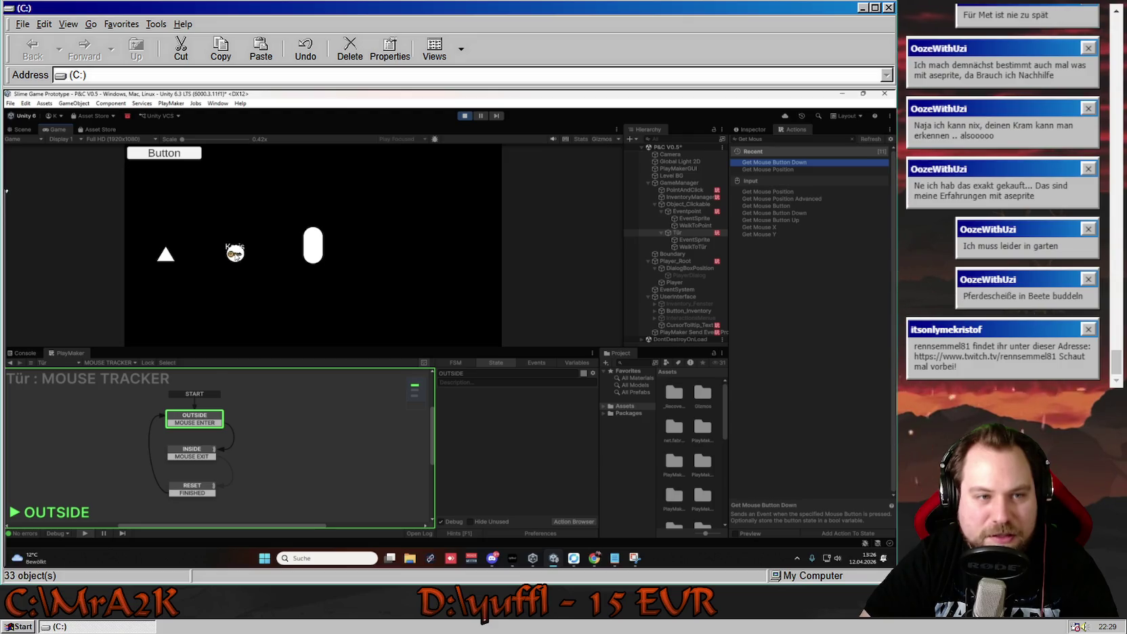
{"action": "left_click", "coordinate": [234, 253]}
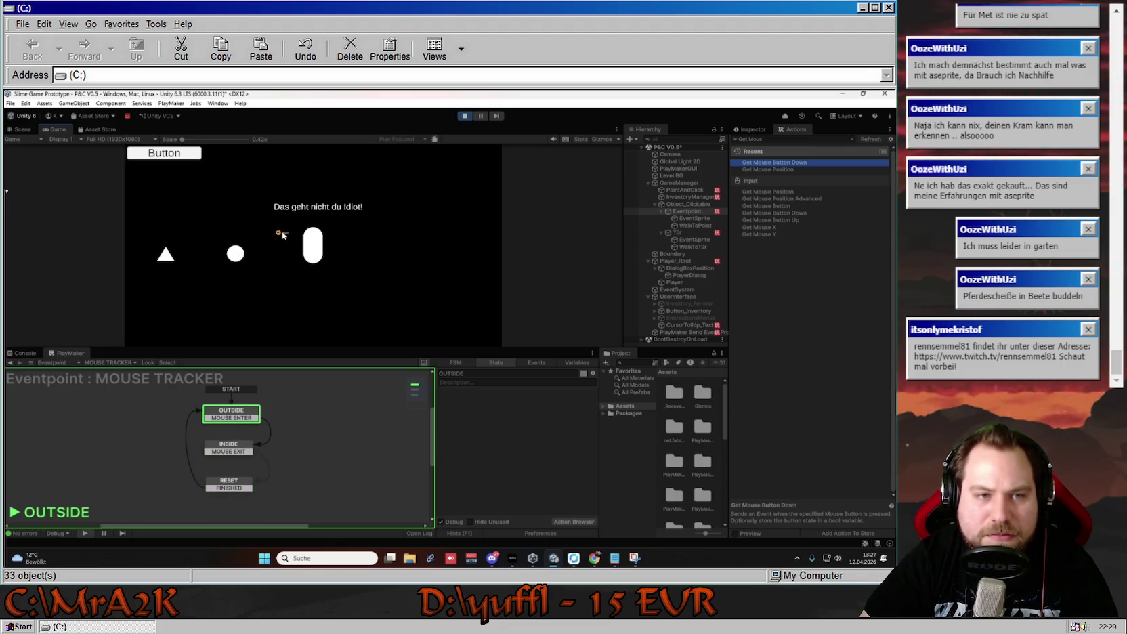
{"action": "left_click", "coordinate": [237, 252]}
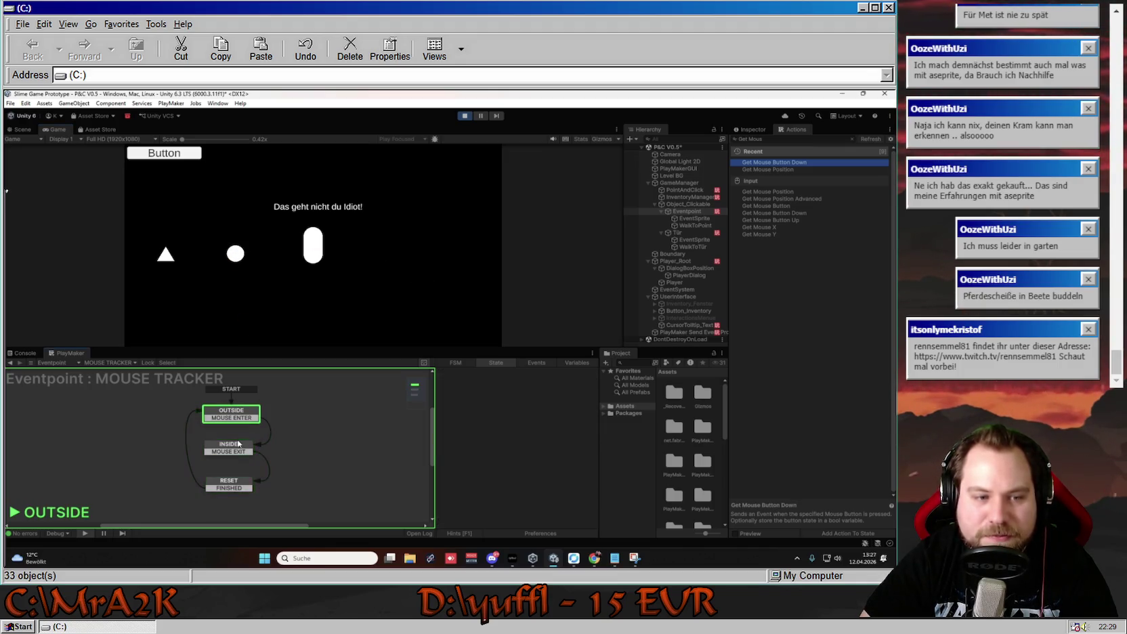
{"action": "left_click", "coordinate": [244, 448]}
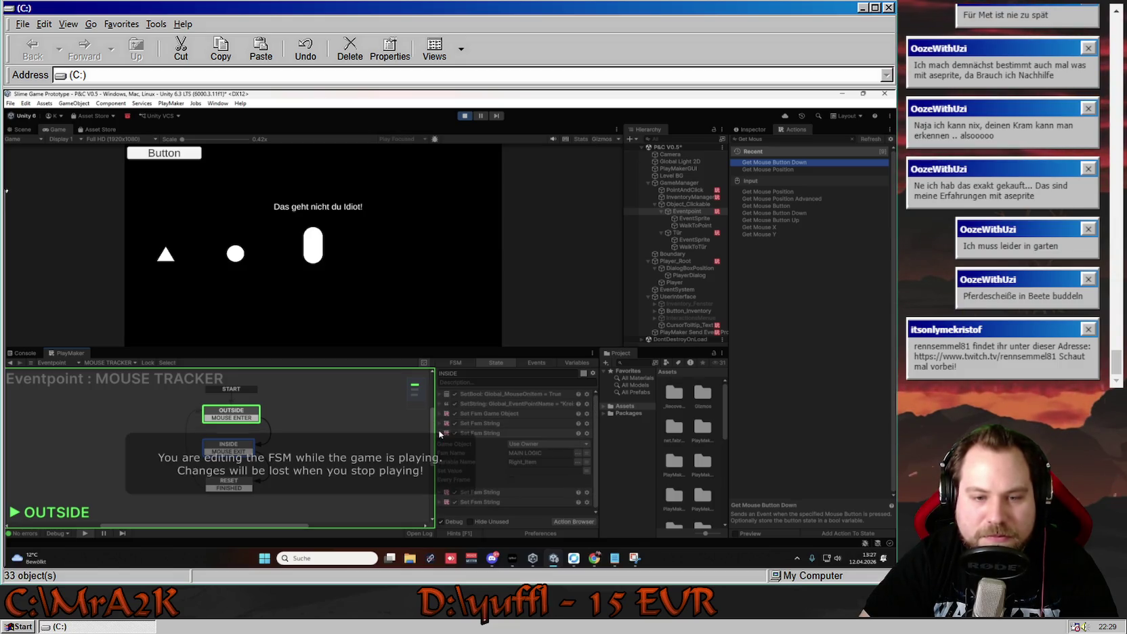
Check the circle's Wrong_Item_Text value 'Das ist ein Kreis!…' and dismiss the in-game message.
{"action": "left_click", "coordinate": [441, 443]}
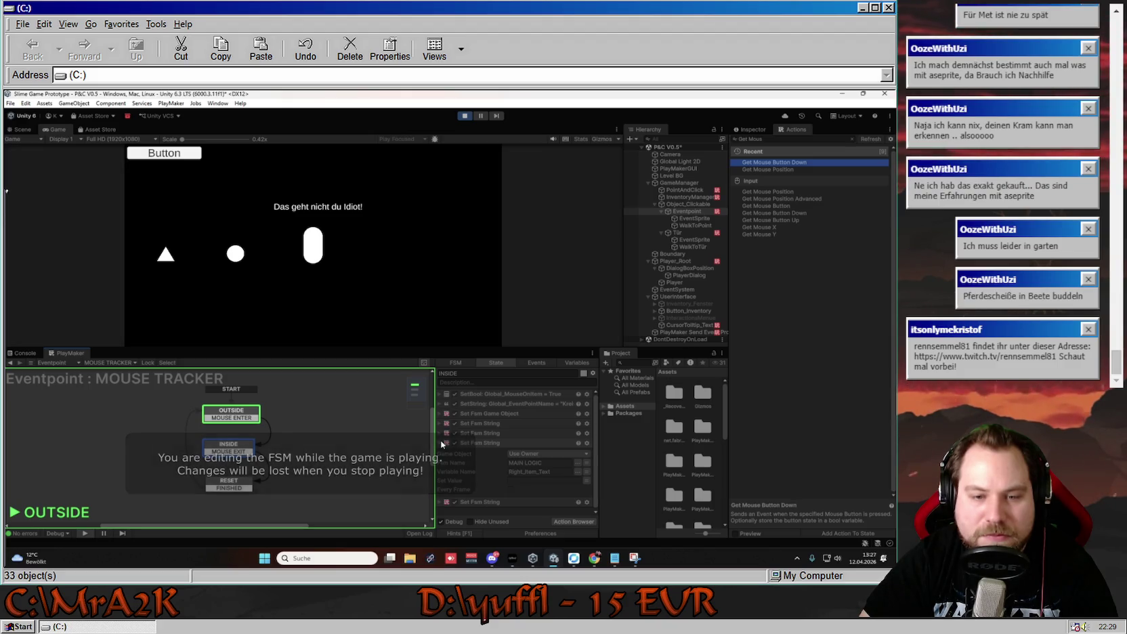
{"action": "left_click", "coordinate": [443, 445]}
{"action": "left_click", "coordinate": [440, 453]}
{"action": "left_click", "coordinate": [522, 490]}
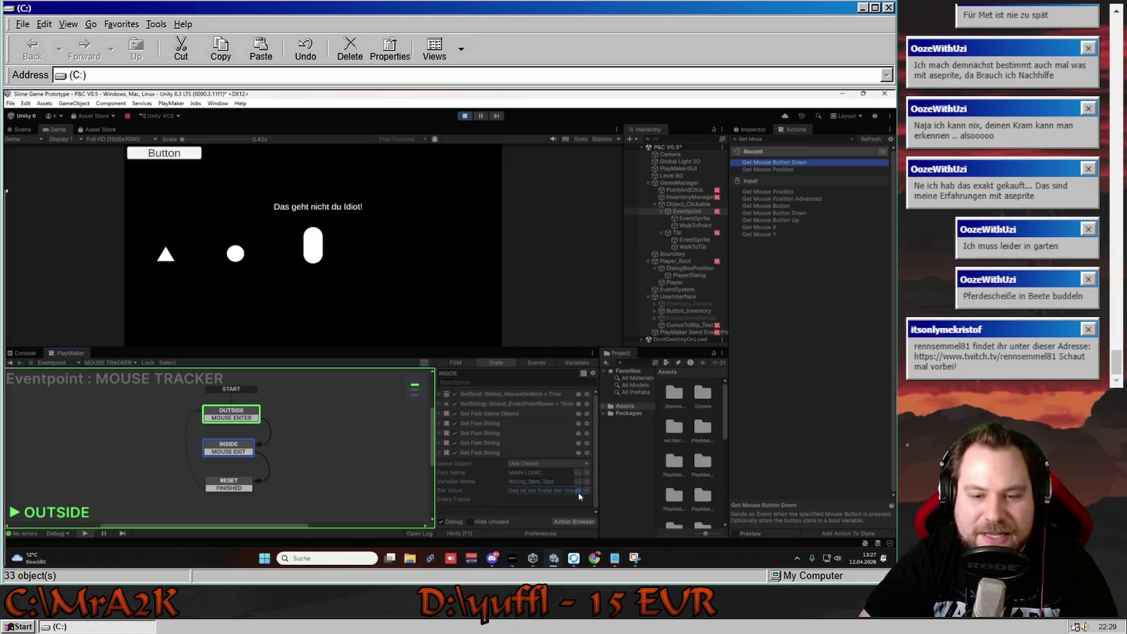
{"action": "left_click", "coordinate": [567, 490]}
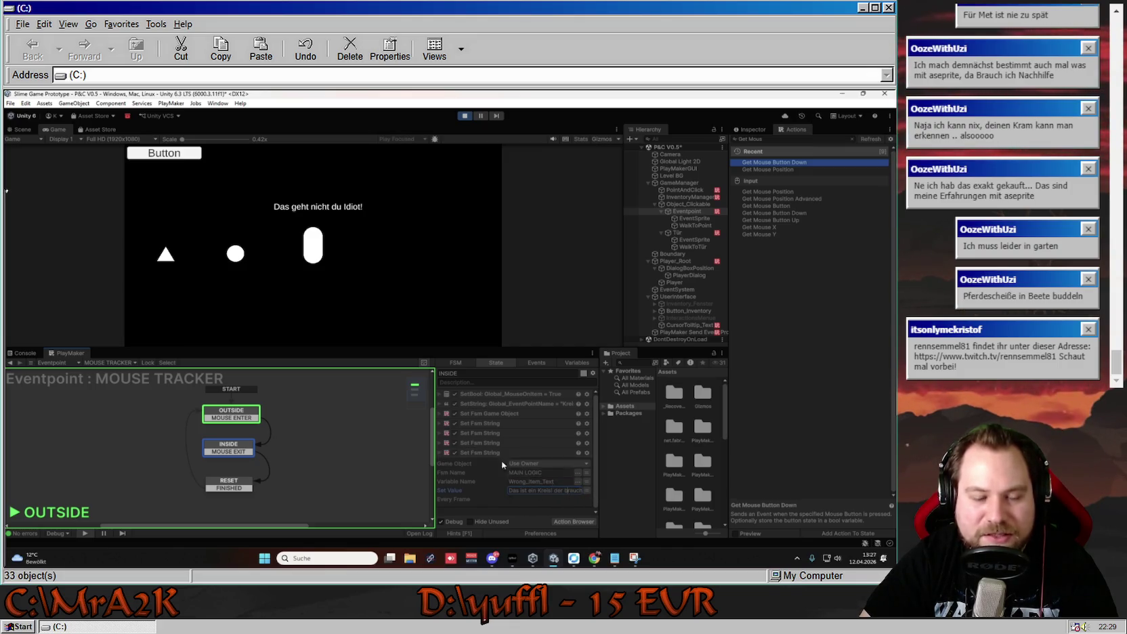
{"action": "left_click", "coordinate": [353, 222]}
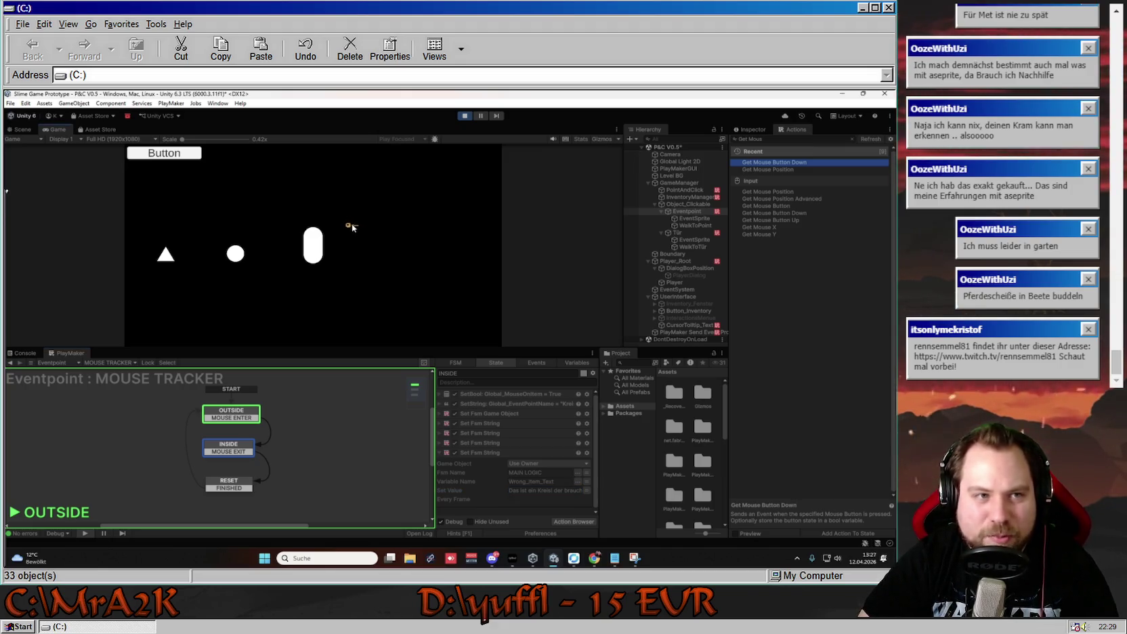
{"action": "left_click", "coordinate": [112, 364]}
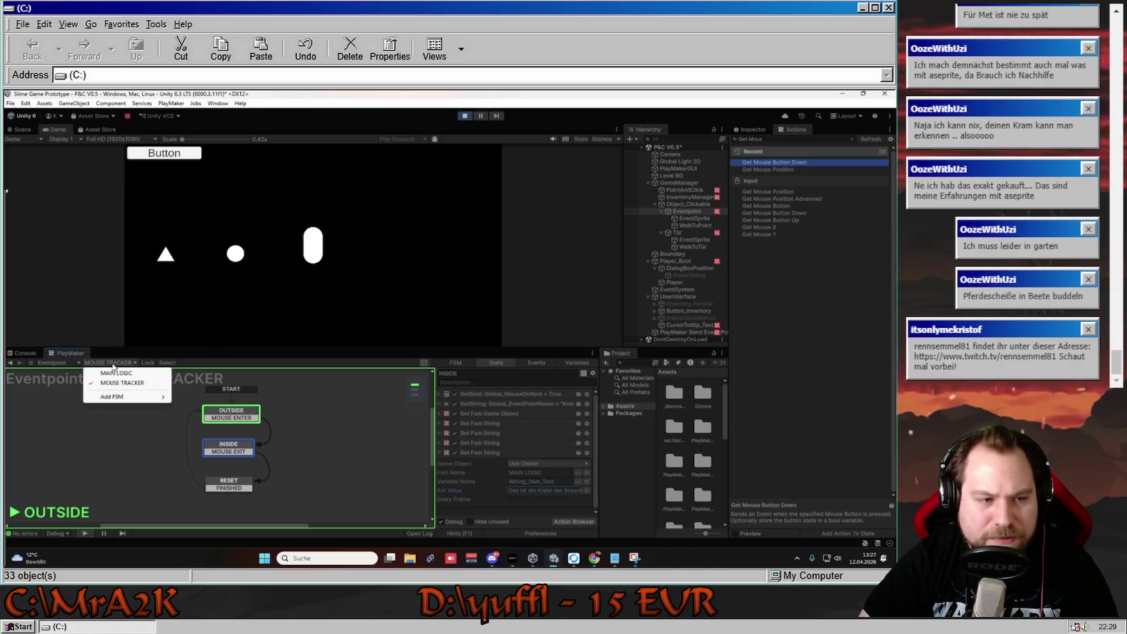
Stop play and set WRONG_ITEM's PlayerDialog text to the Wrong_Item_Text variable.
{"action": "left_click", "coordinate": [116, 374]}
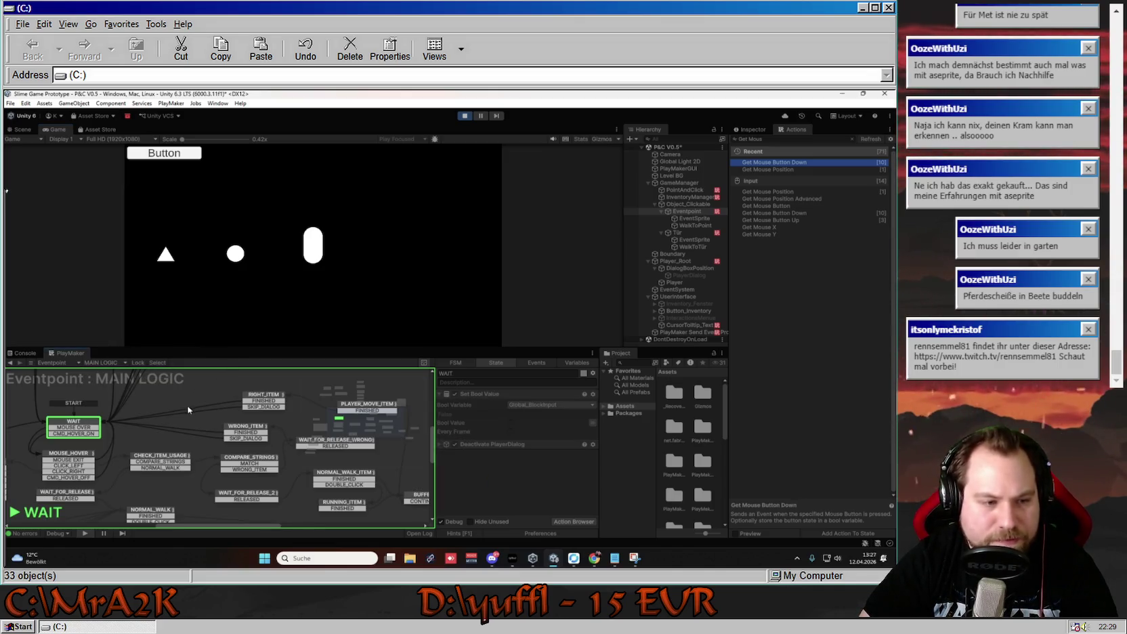
{"action": "left_click", "coordinate": [246, 426]}
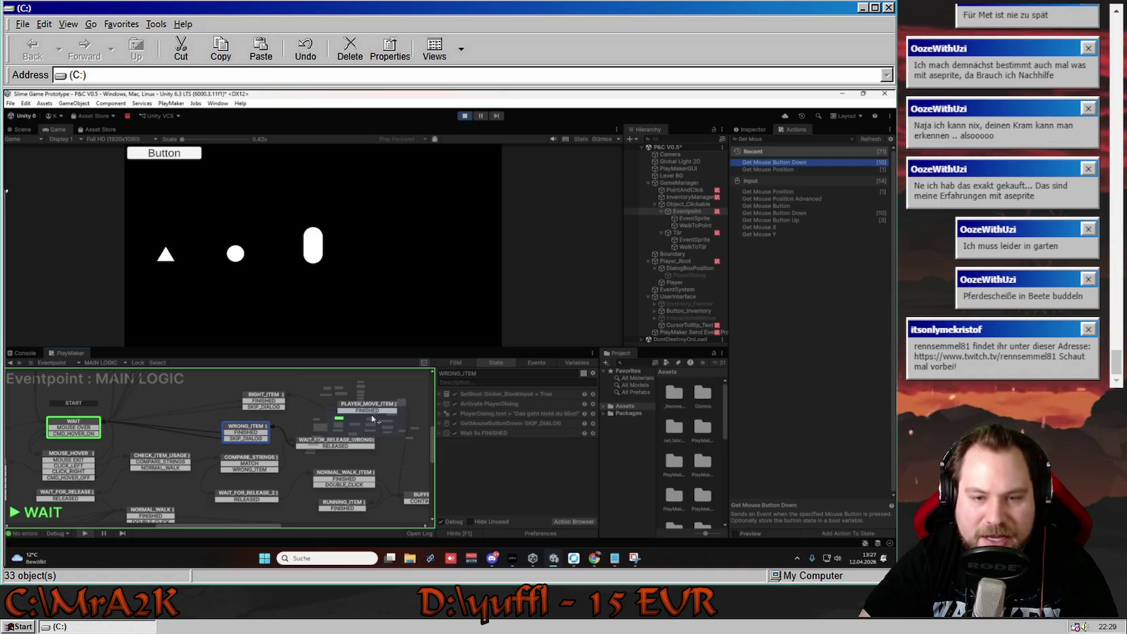
{"action": "left_click", "coordinate": [507, 413]}
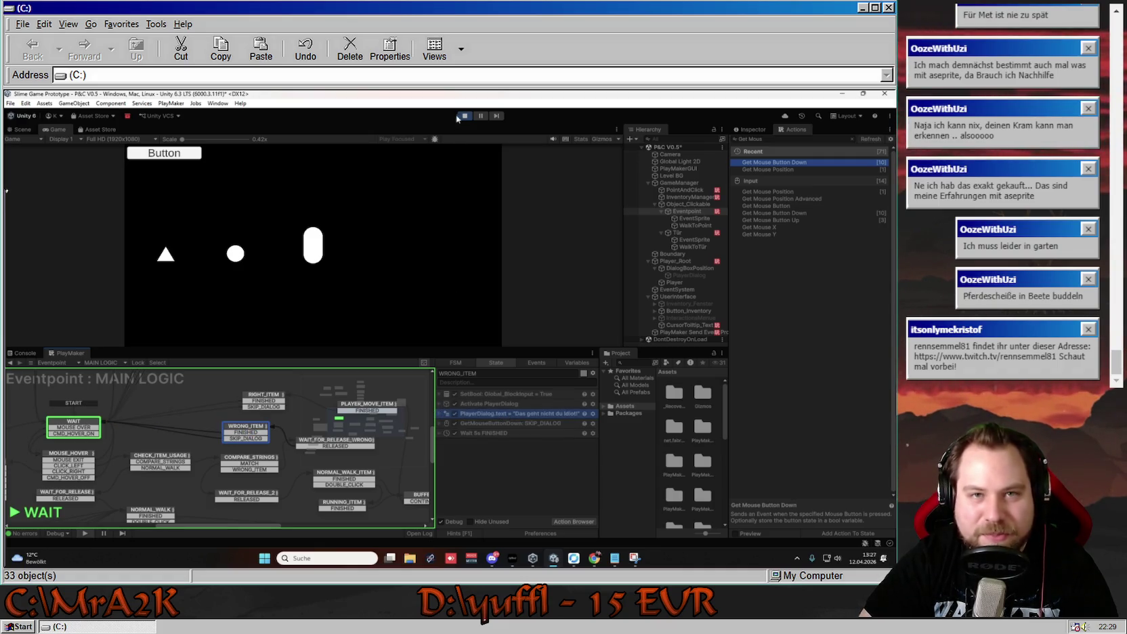
{"action": "left_click", "coordinate": [464, 116]}
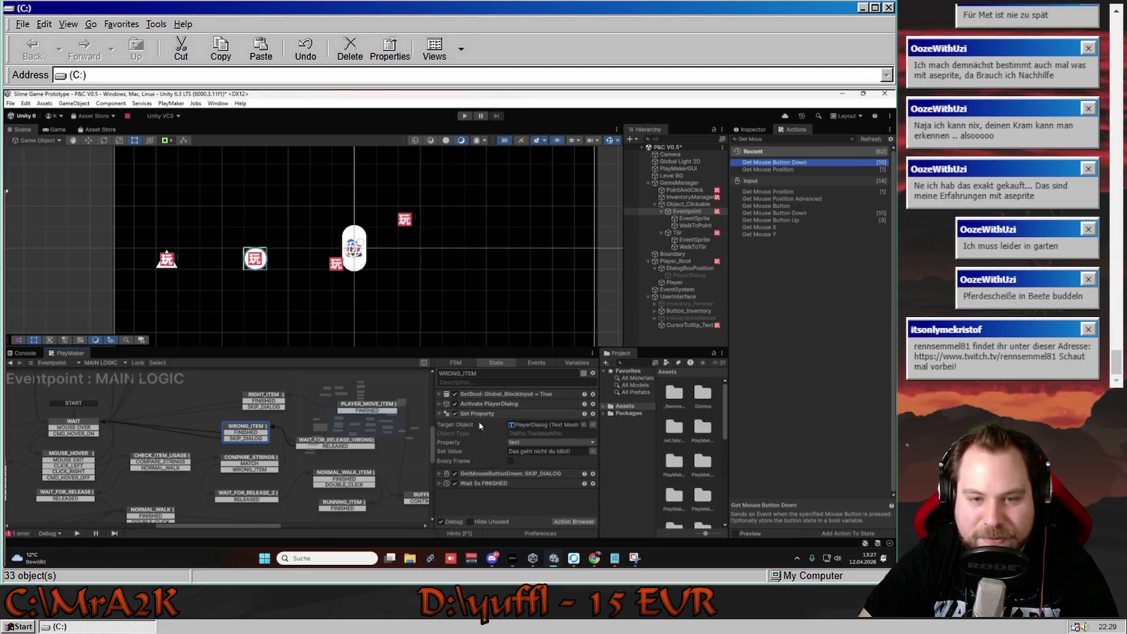
{"action": "left_click", "coordinate": [592, 451]}
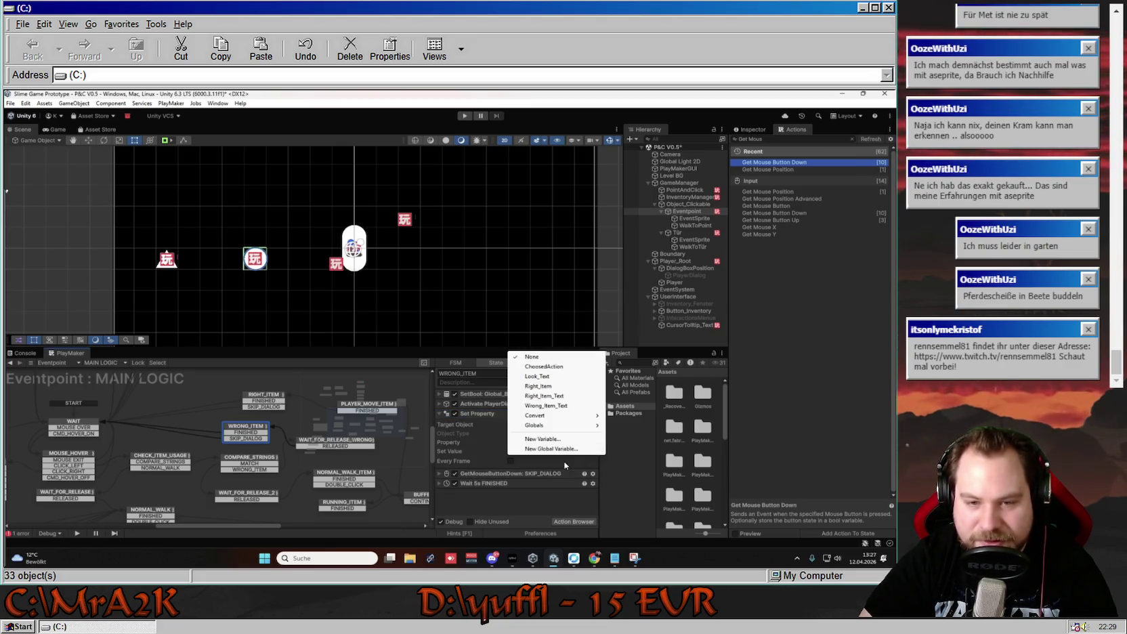
{"action": "left_click", "coordinate": [558, 406]}
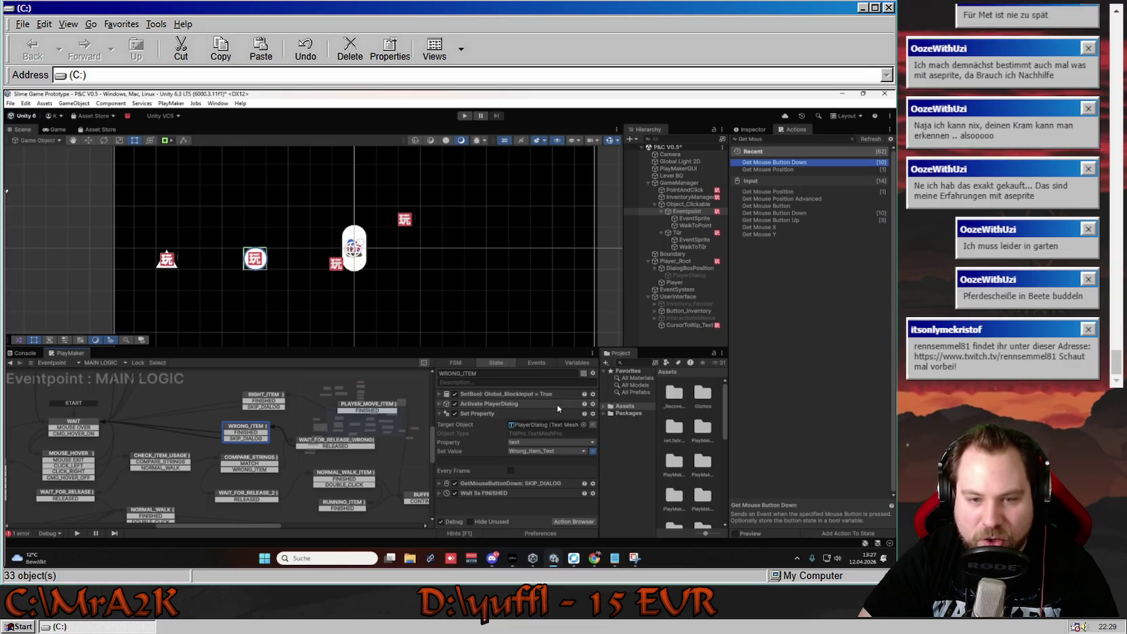
Set RIGHT_ITEM's PlayerDialog text to Right_Item_Text and start the game again.
{"action": "left_click", "coordinate": [259, 403]}
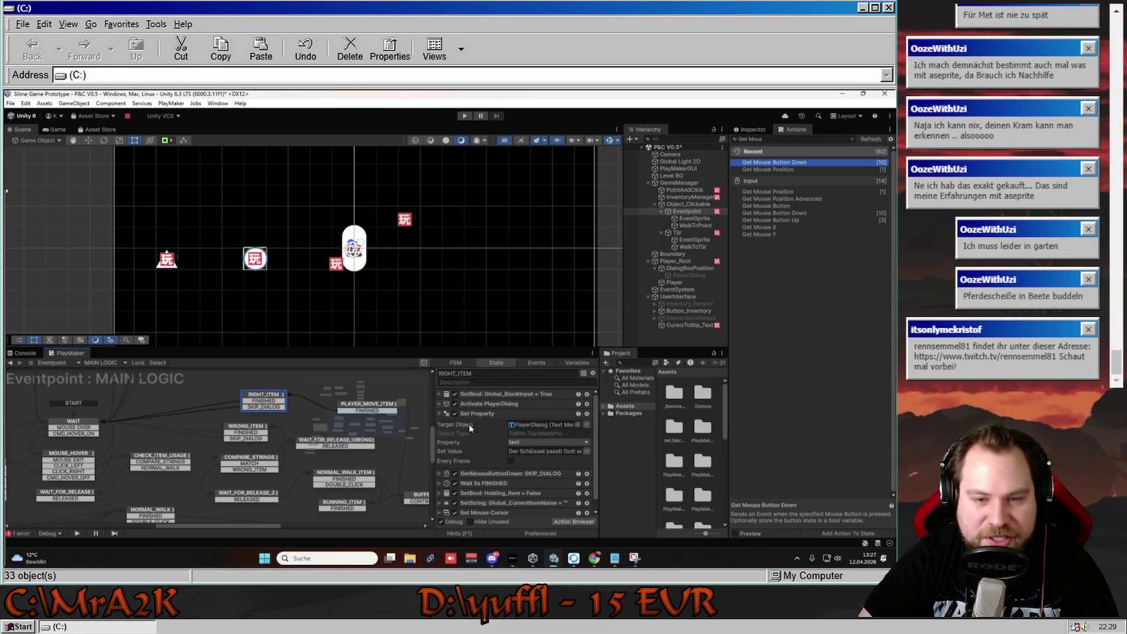
{"action": "left_click", "coordinate": [586, 451]}
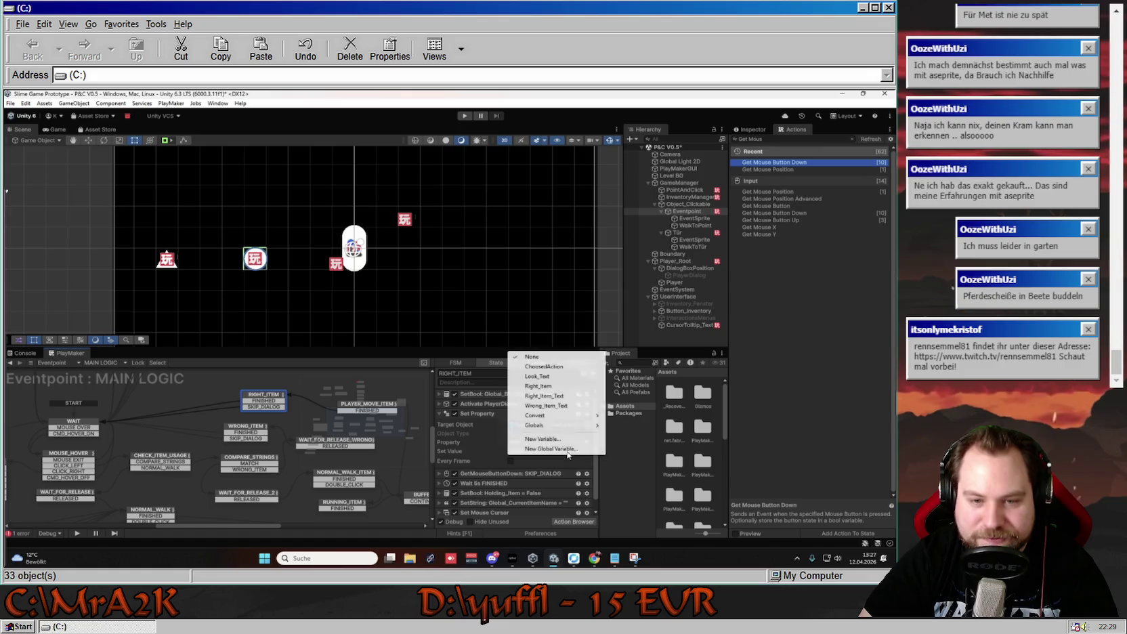
{"action": "left_click", "coordinate": [546, 396]}
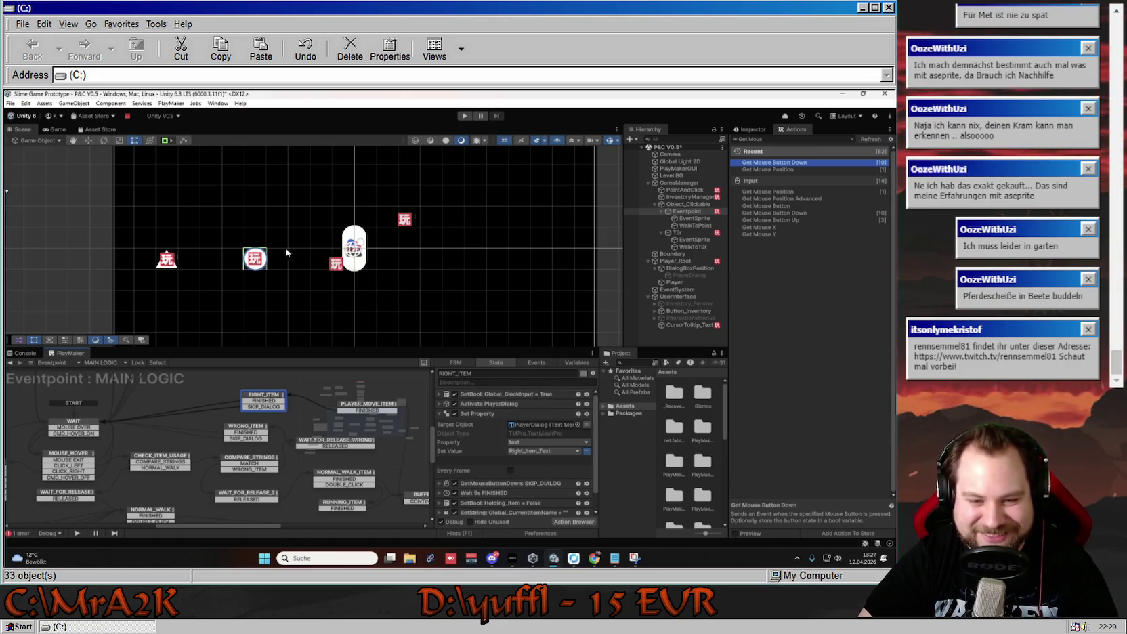
{"action": "left_click", "coordinate": [465, 115]}
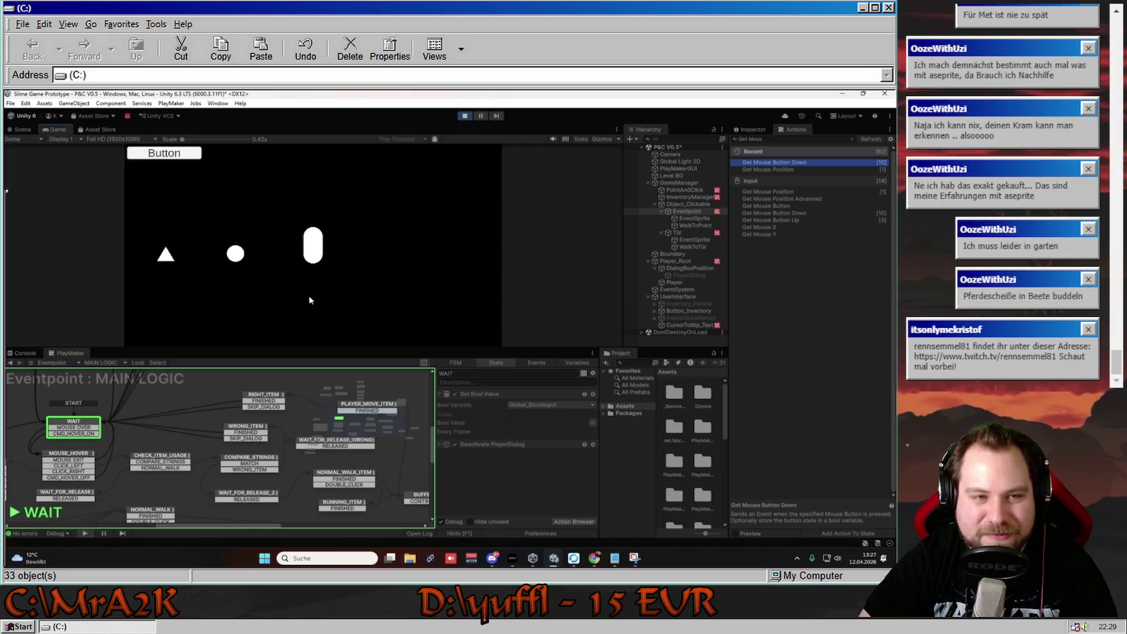
Use inventory items on the circle, then the triangle door, getting 'Sag mal....Dat is ne Tür?'.
{"action": "left_click", "coordinate": [206, 189]}
{"action": "left_click", "coordinate": [236, 253]}
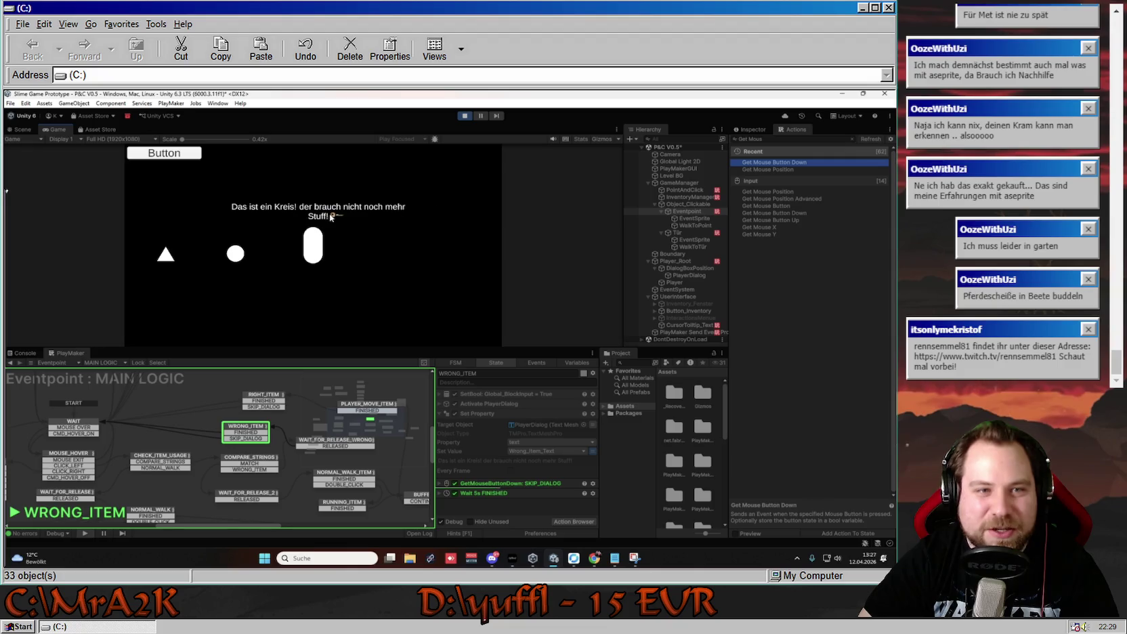
{"action": "left_click", "coordinate": [283, 231]}
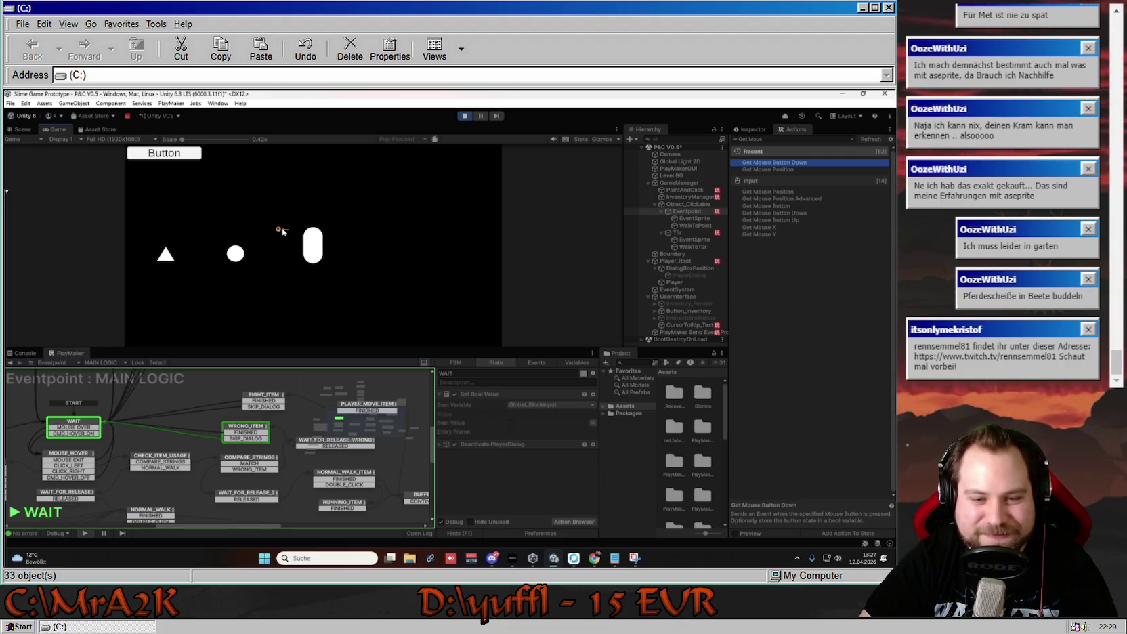
{"action": "left_click", "coordinate": [235, 254]}
{"action": "left_click", "coordinate": [207, 191]}
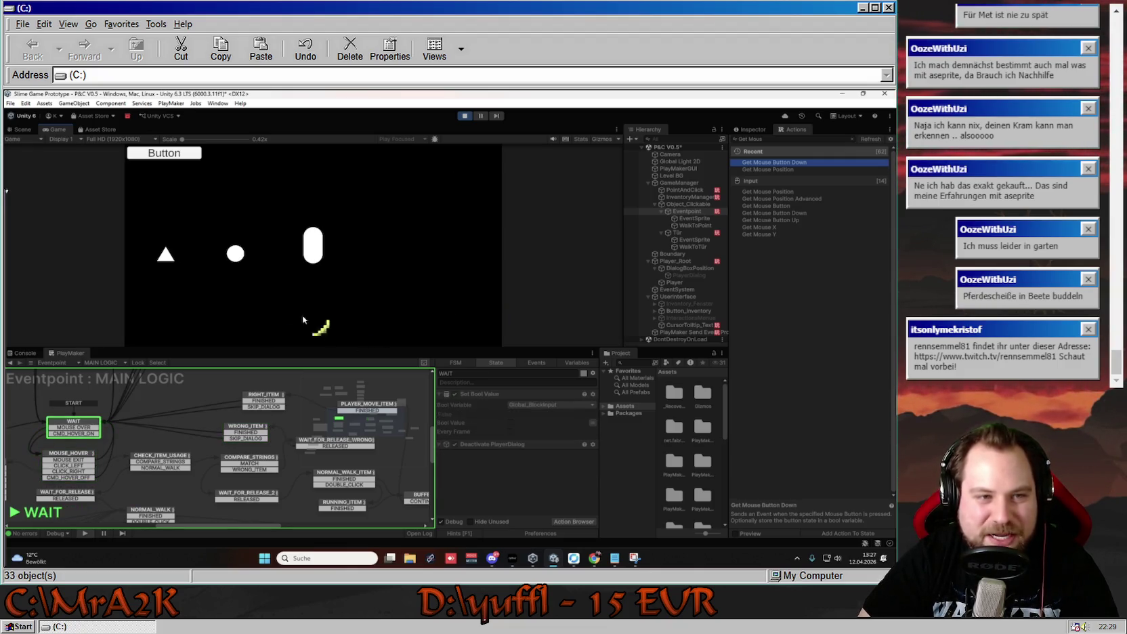
{"action": "left_click", "coordinate": [232, 248]}
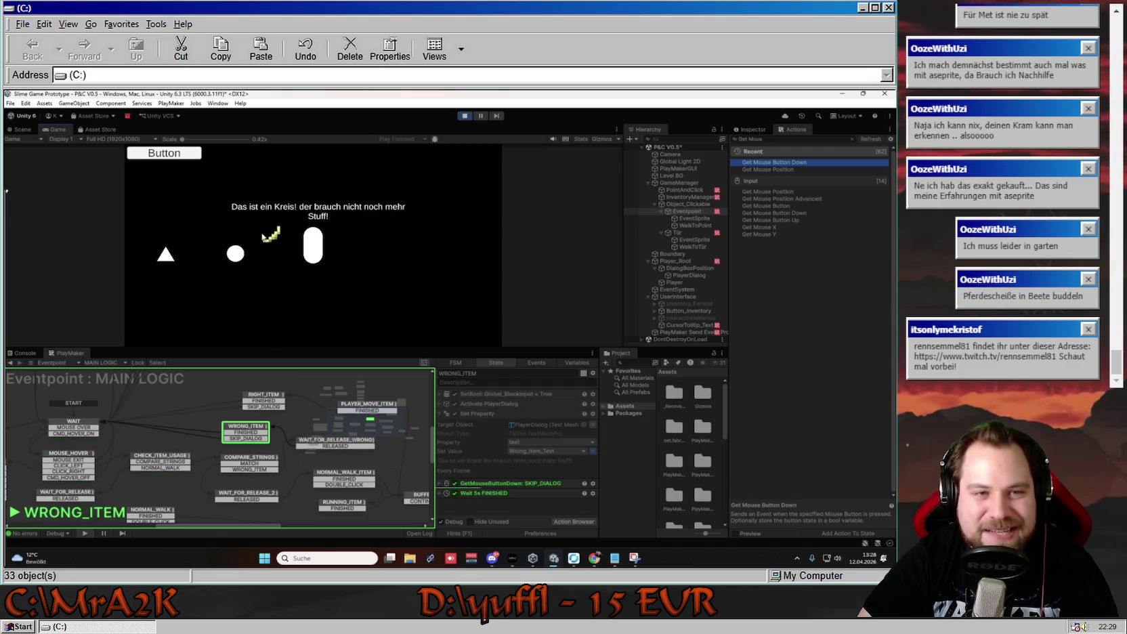
{"action": "left_click", "coordinate": [245, 249]}
{"action": "left_click", "coordinate": [271, 234]}
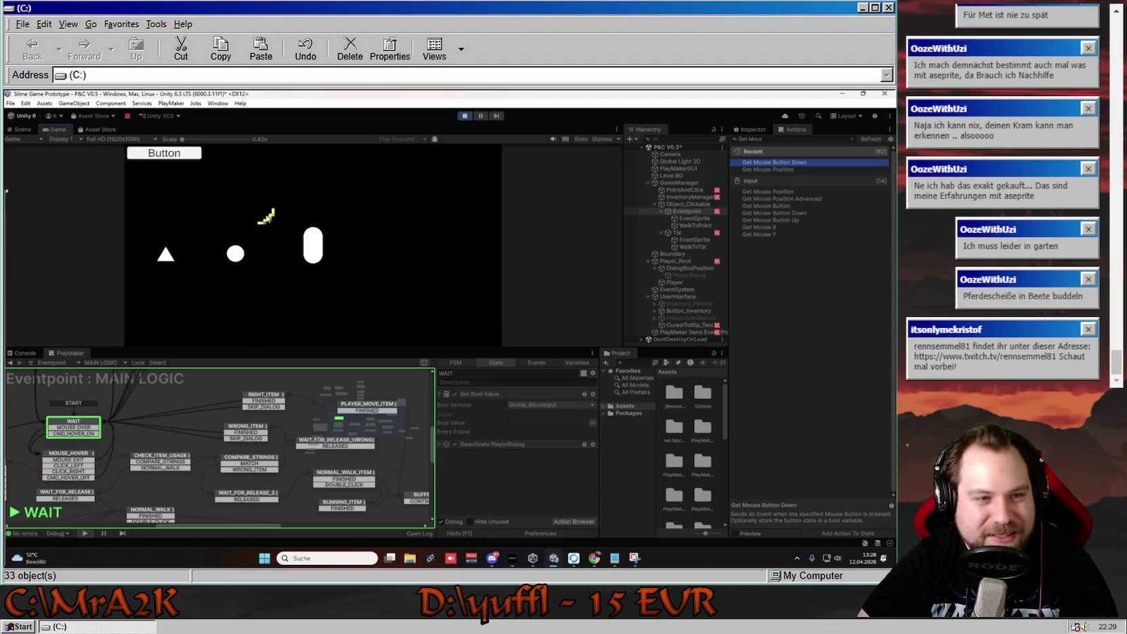
{"action": "left_click", "coordinate": [165, 252]}
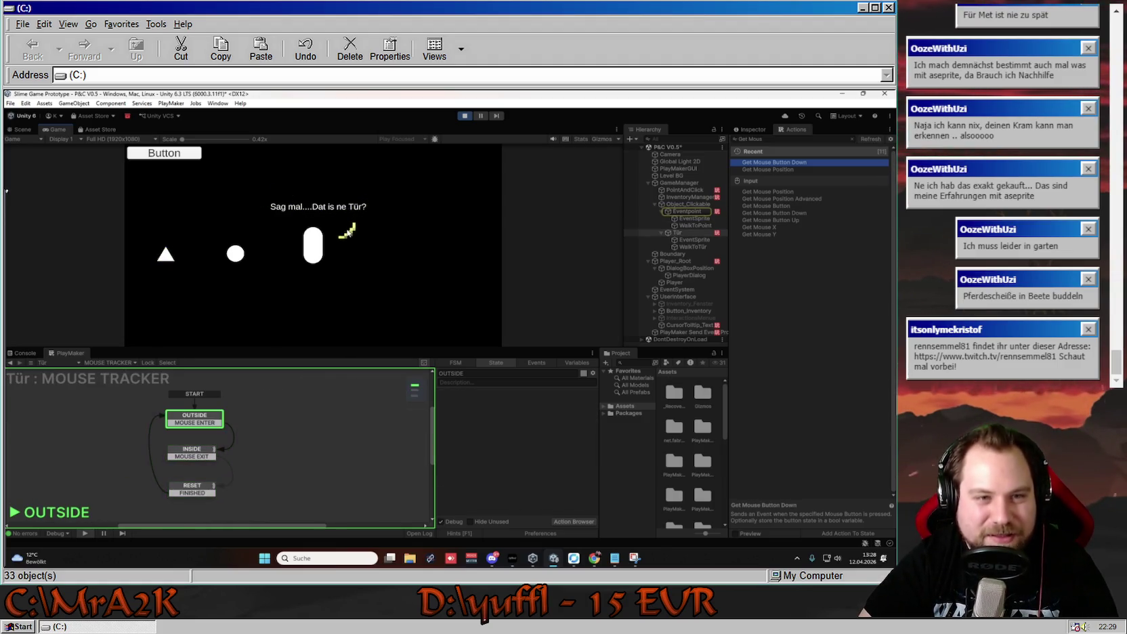
Return the banana to the inventory and walk the player to the door.
{"action": "left_click", "coordinate": [312, 239]}
{"action": "left_click", "coordinate": [237, 196]}
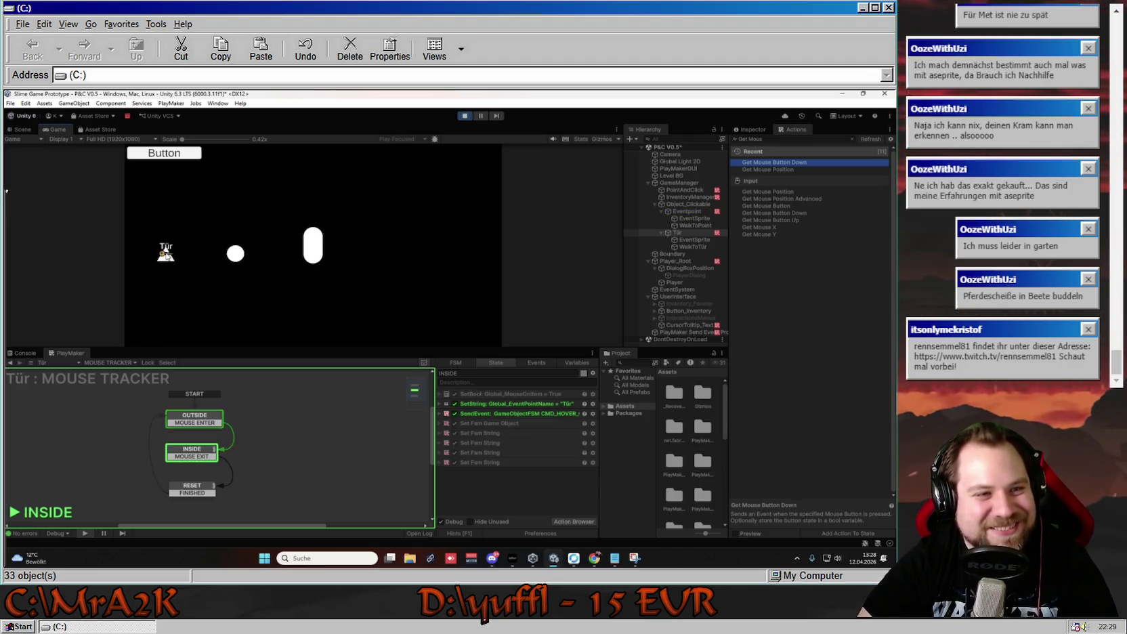
{"action": "left_click", "coordinate": [166, 255]}
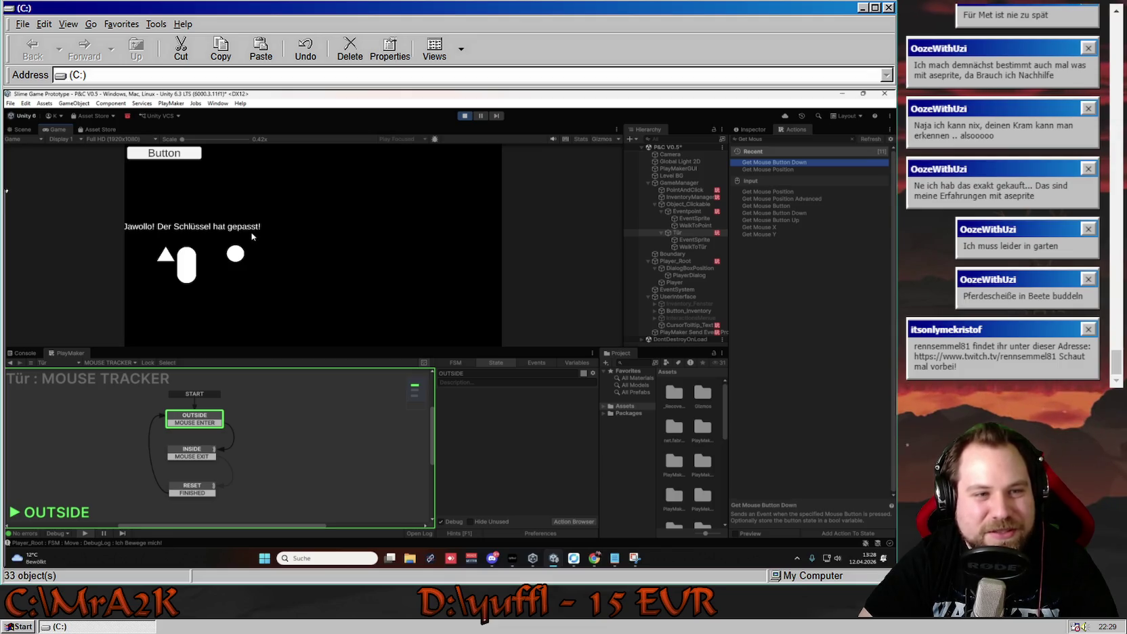
{"action": "key", "text": "i"}
{"action": "left_click", "coordinate": [169, 242]}
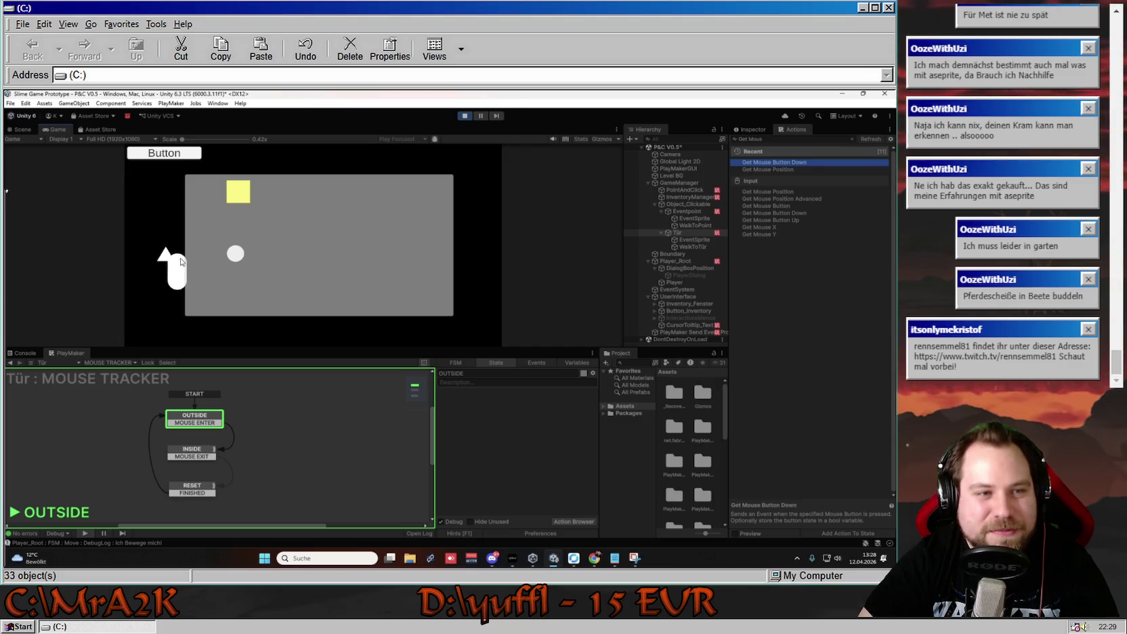
{"action": "left_click", "coordinate": [473, 228]}
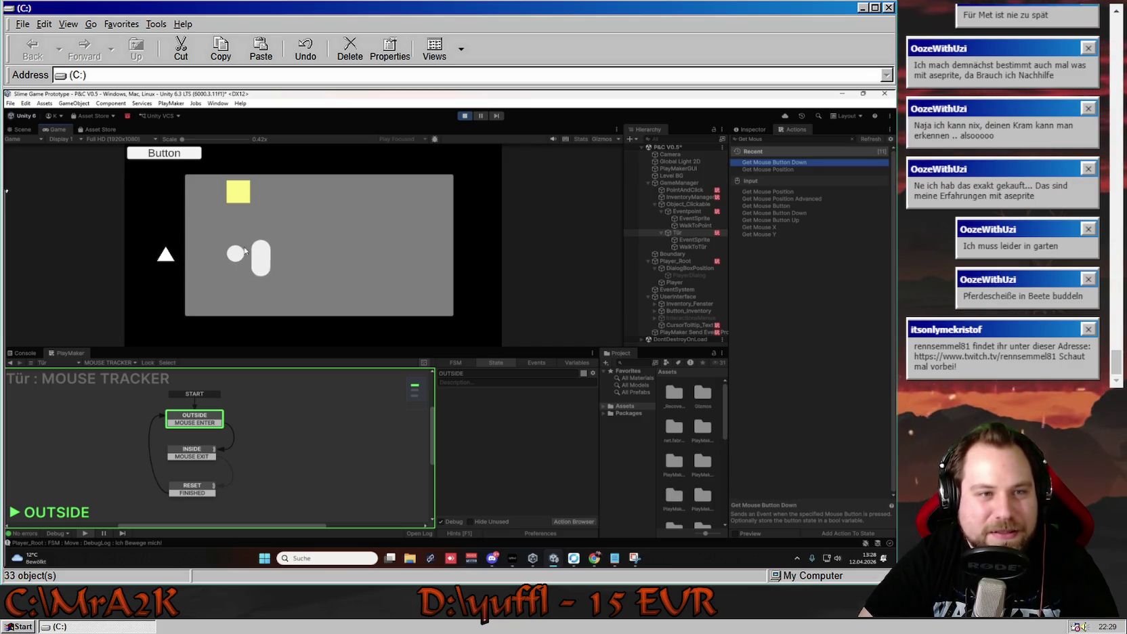
{"action": "left_click", "coordinate": [184, 254]}
{"action": "key", "text": "i"}
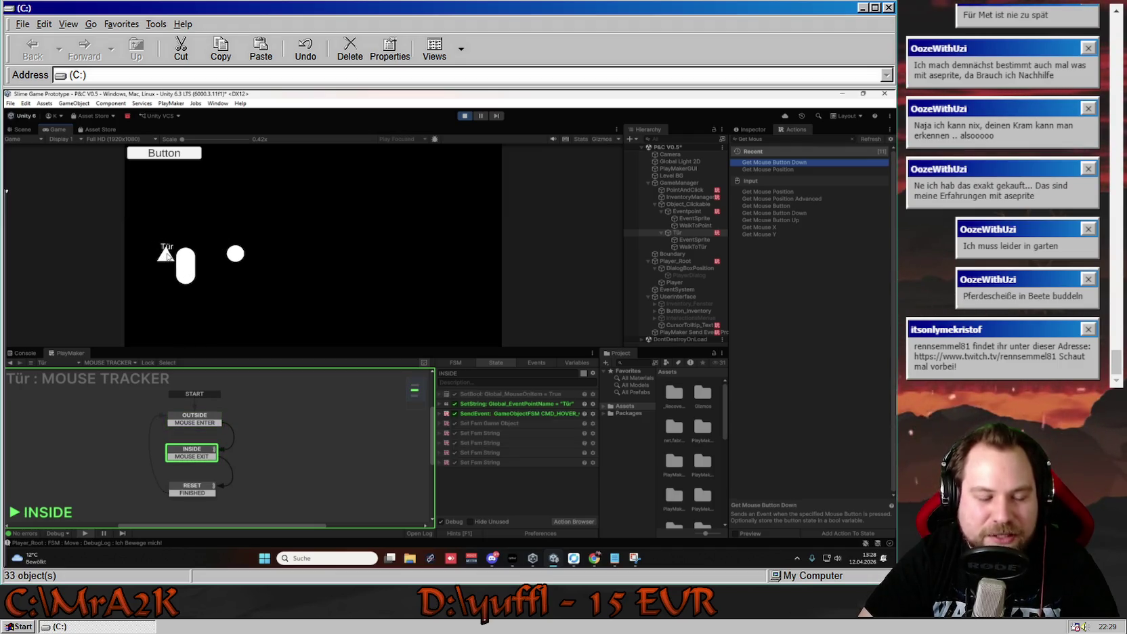
Try opening the door, getting 'Die Tür ist verschlossen!', then stop play and bring up Notepad.
{"action": "left_click", "coordinate": [167, 255]}
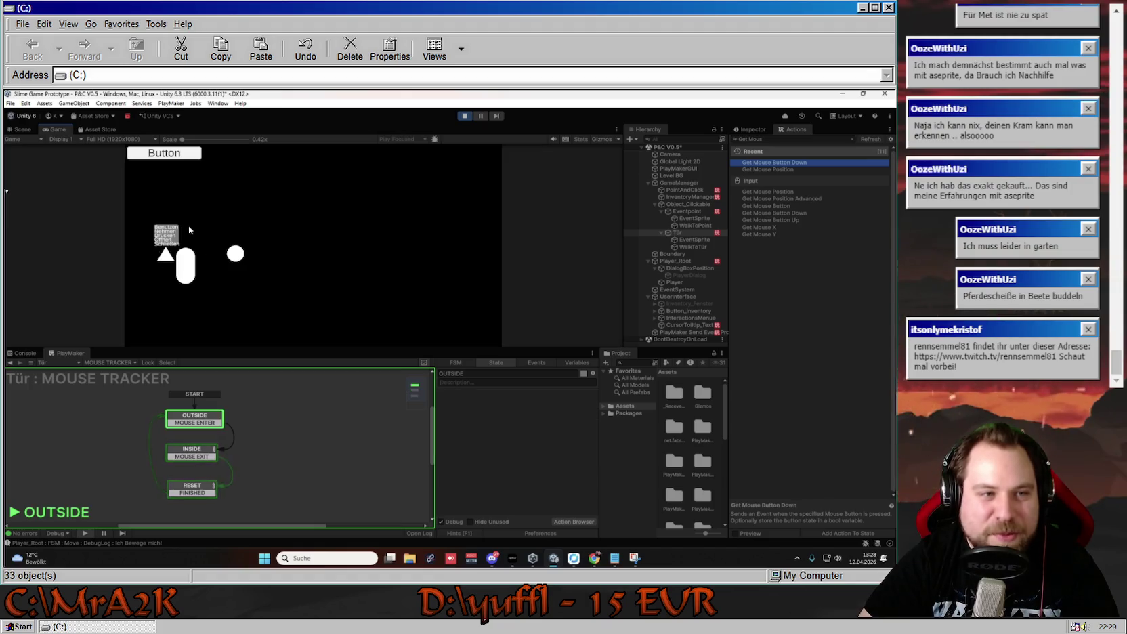
{"action": "left_click", "coordinate": [167, 240]}
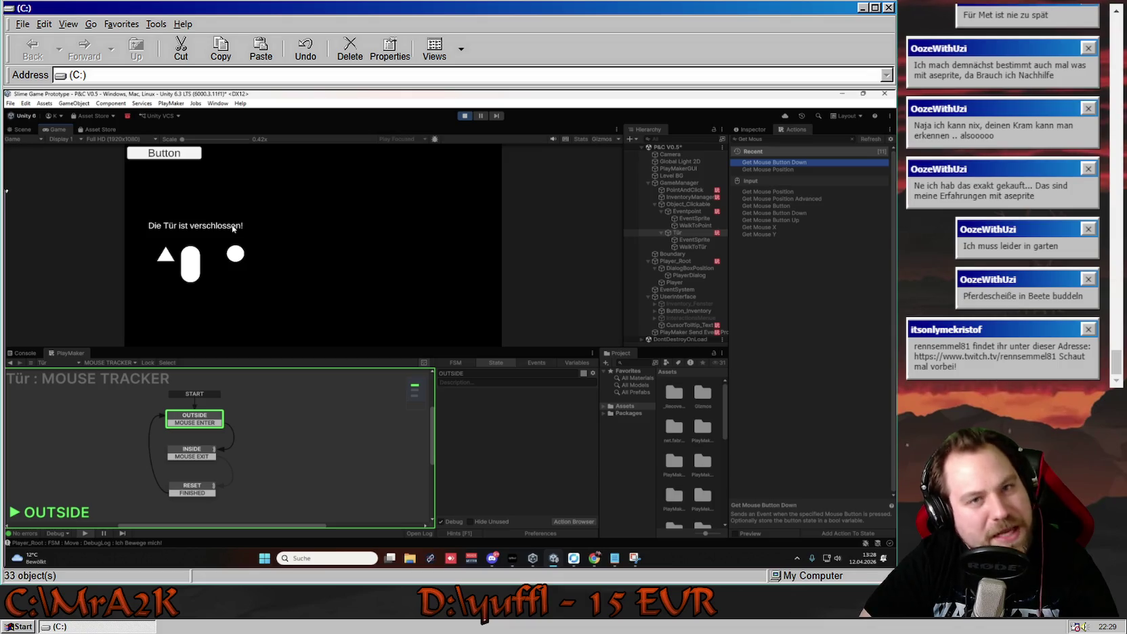
{"action": "left_click", "coordinate": [465, 115]}
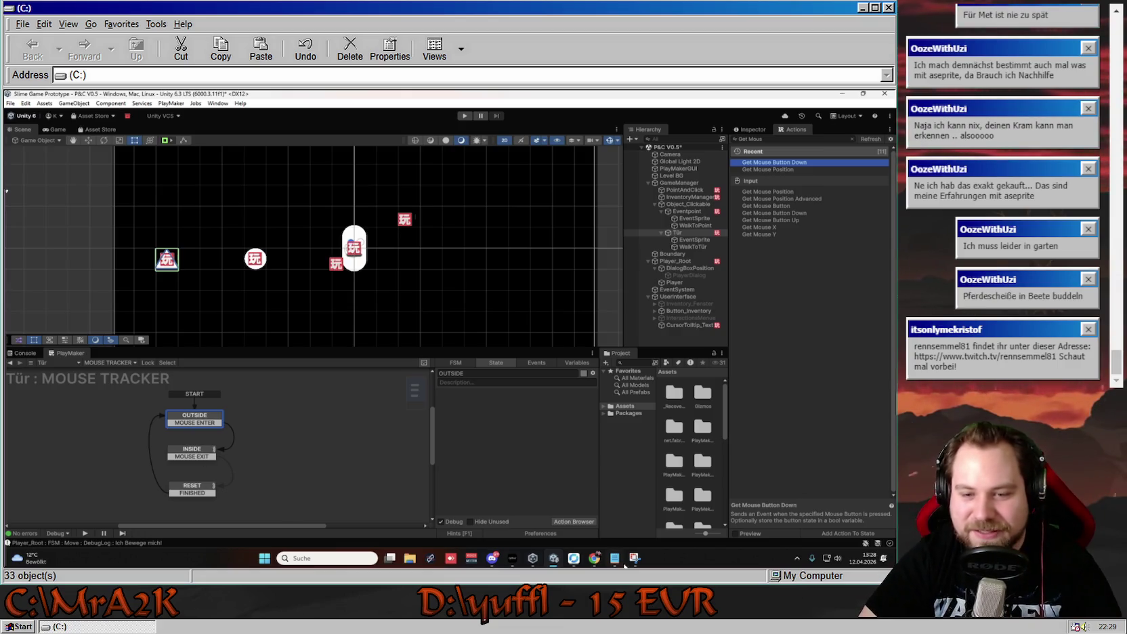
{"action": "left_click", "coordinate": [614, 557]}
Add a BUG Nummer 5 entry: door logic needs work, the door stays locked after the key.
{"action": "left_click", "coordinate": [504, 286]}
{"action": "key", "text": "Return"}
{"action": "key", "text": "Return"}
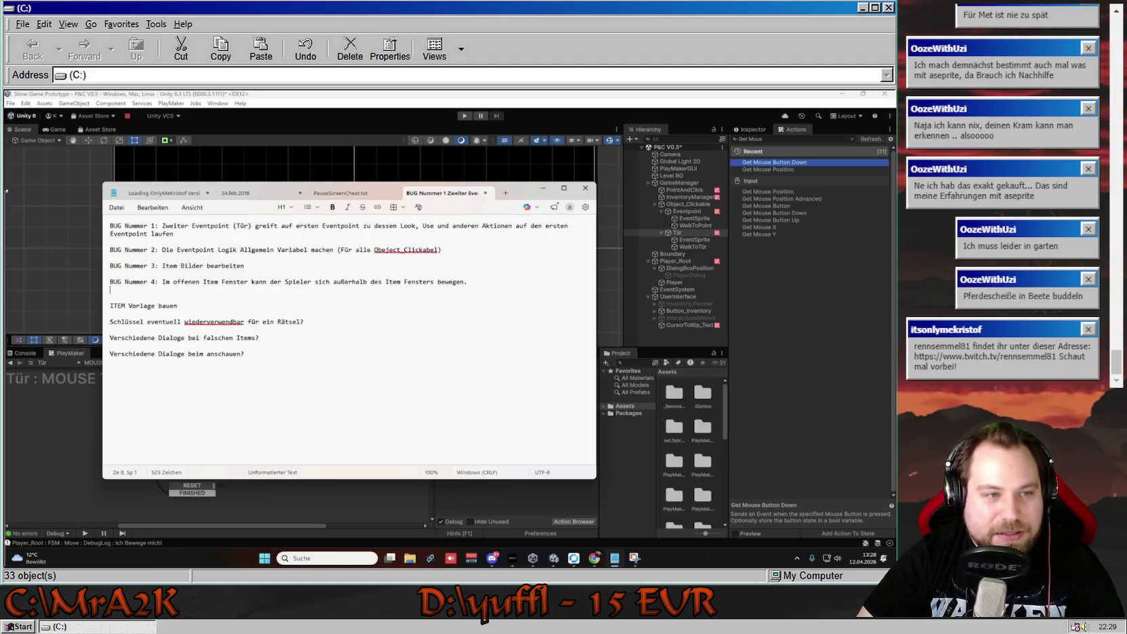
{"action": "type", "text": "BUG"}
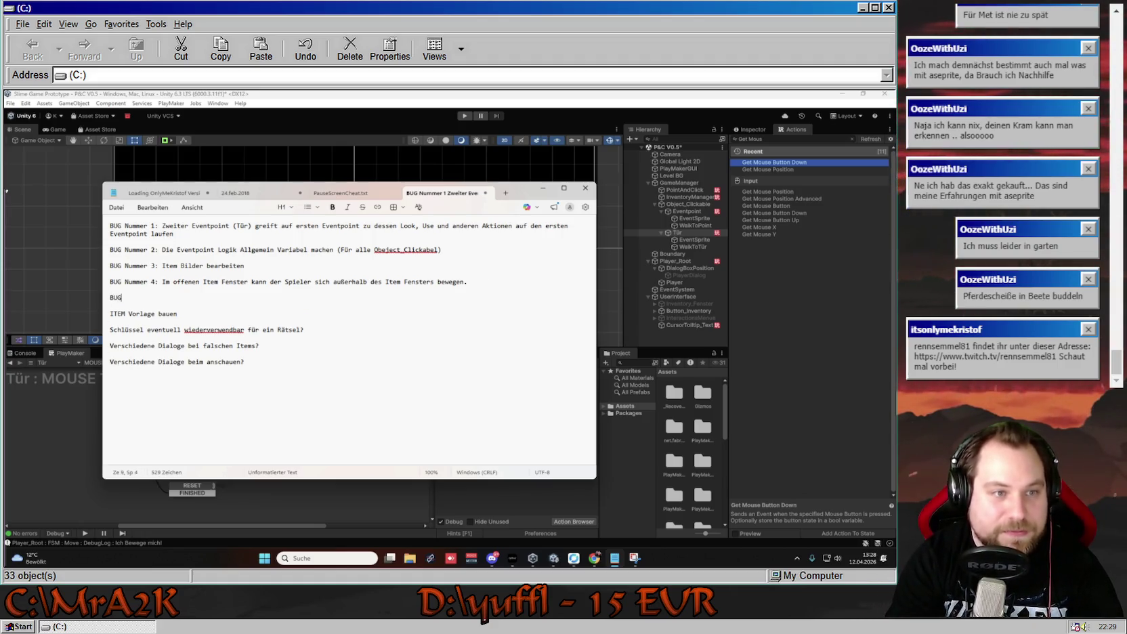
{"action": "type", "text": " Nummer 4"}
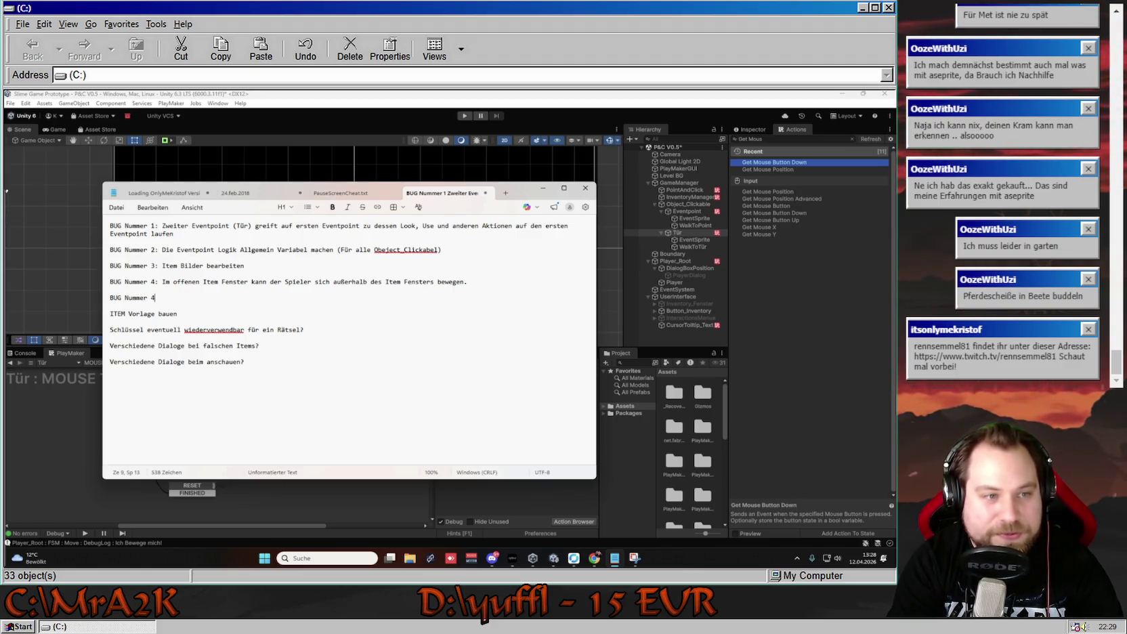
{"action": "type", "text": "ür"}
{"action": "type", "text": "ogik im Event"}
{"action": "key", "text": "BackSpace"}
{"action": "key", "text": "BackSpace"}
{"action": "key", "text": "BackSpace"}
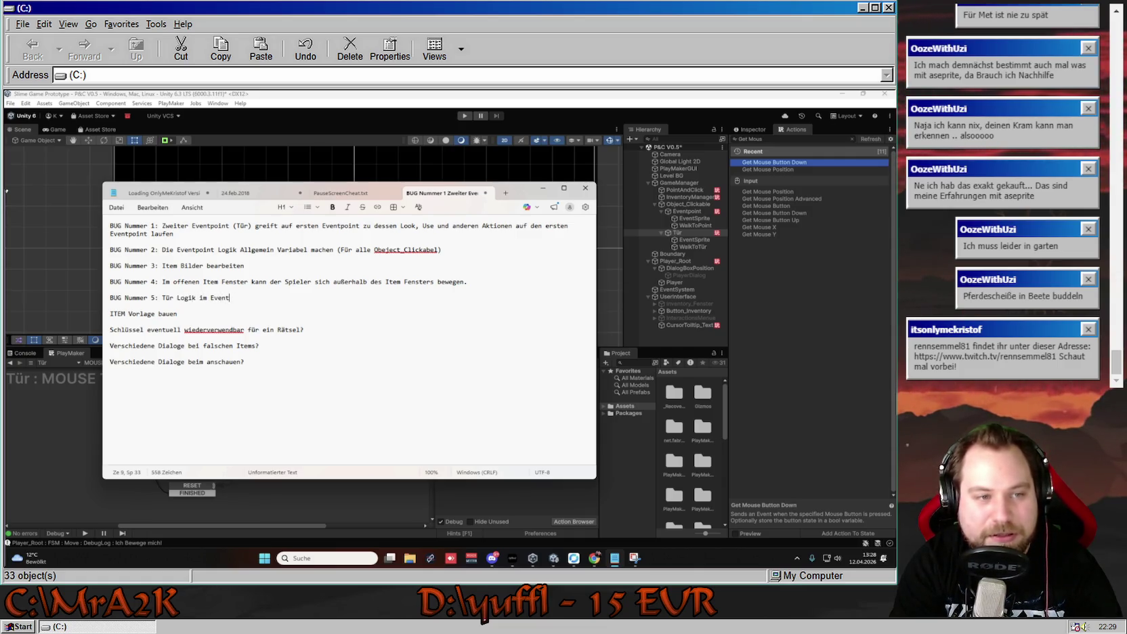
{"action": "key", "text": "BackSpace"}
{"action": "key", "text": "BackSpace"}
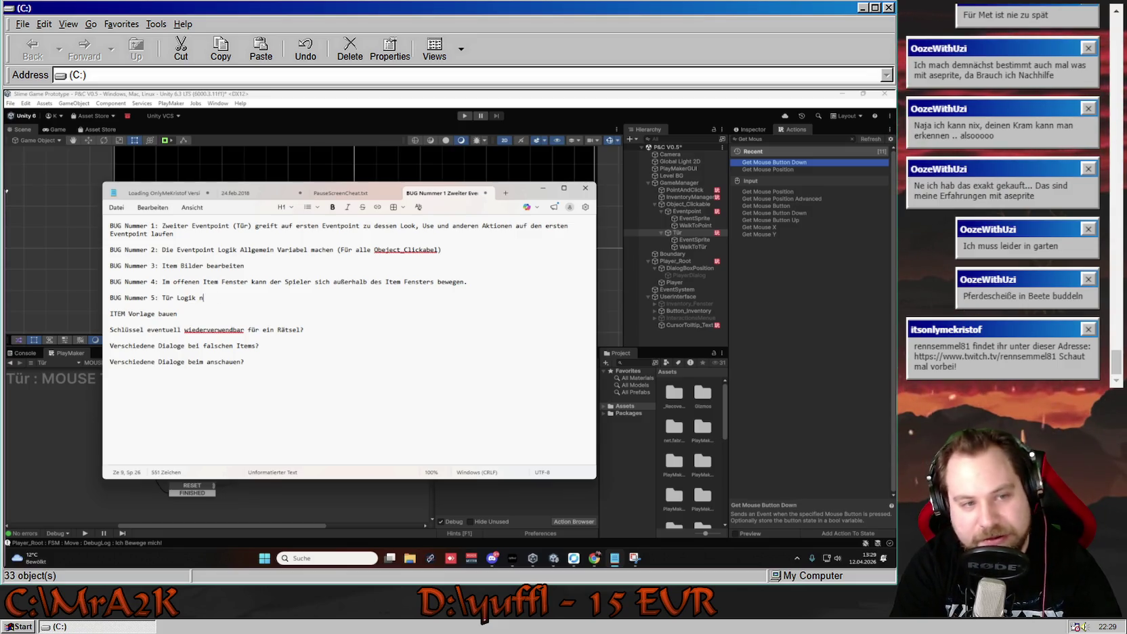
{"action": "type", "text": "n"}
{"action": "key", "text": "BackSpace"}
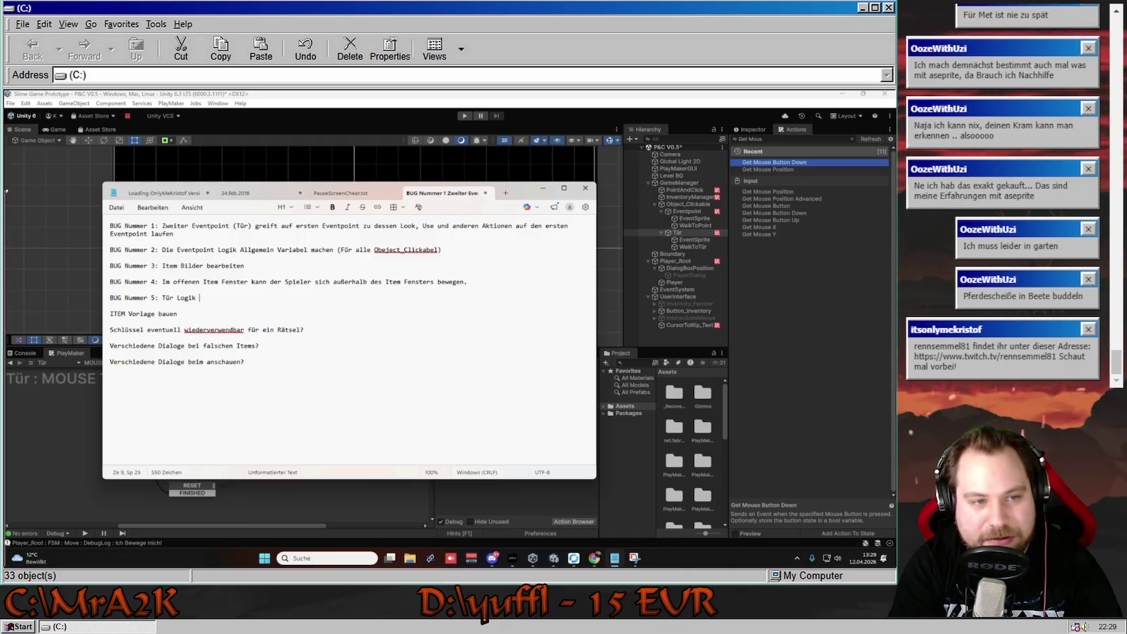
{"action": "type", "text": "öffnen noi"}
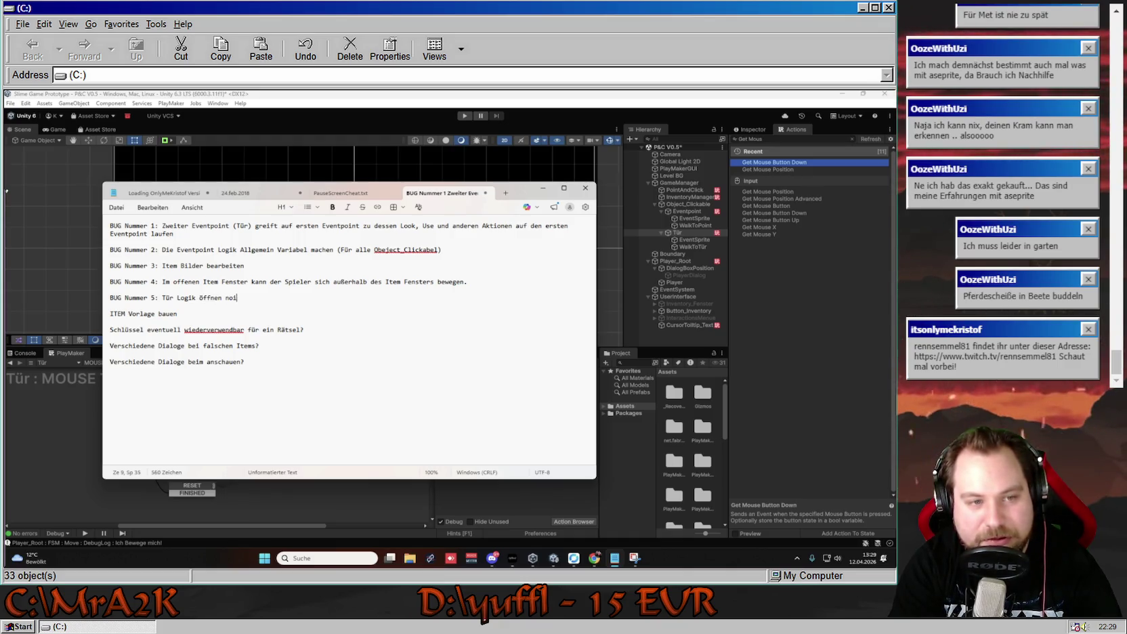
{"action": "key", "text": "BackSpace"}
{"action": "type", "text": "ch bearbeiten."}
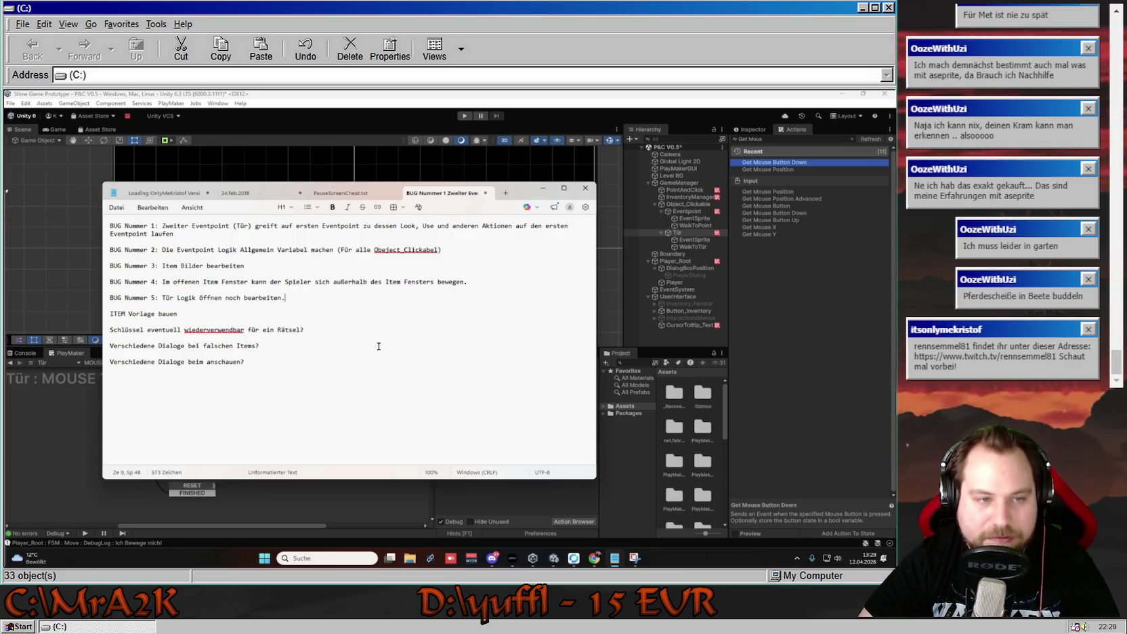
{"action": "type", "text": " Nach "}
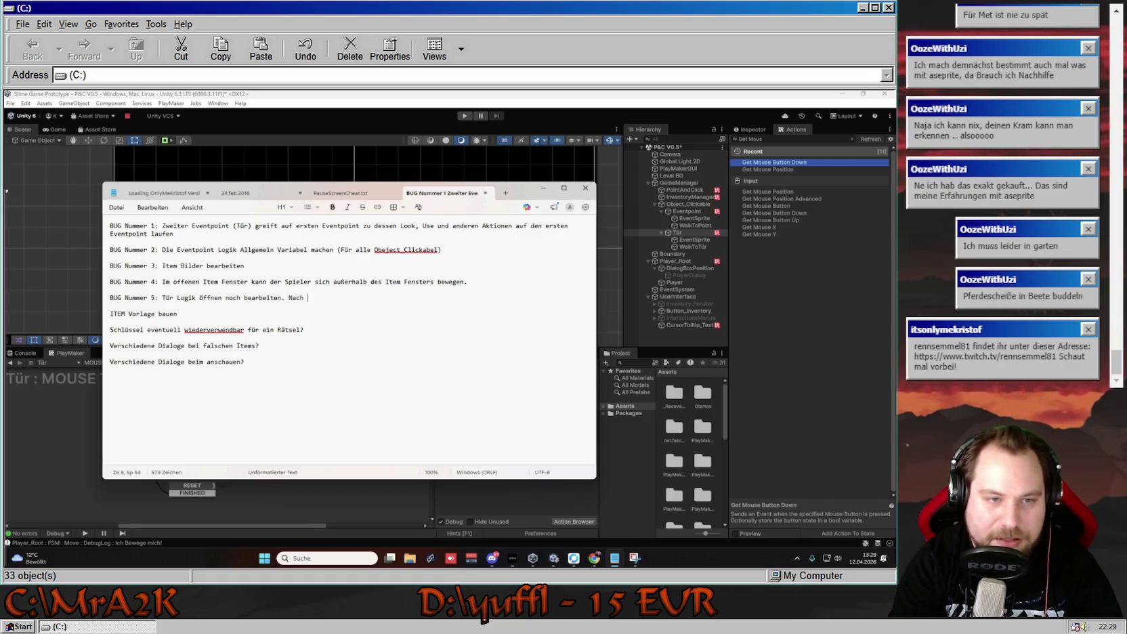
{"action": "type", "text": "chlüssel istdie Tür immer noc"}
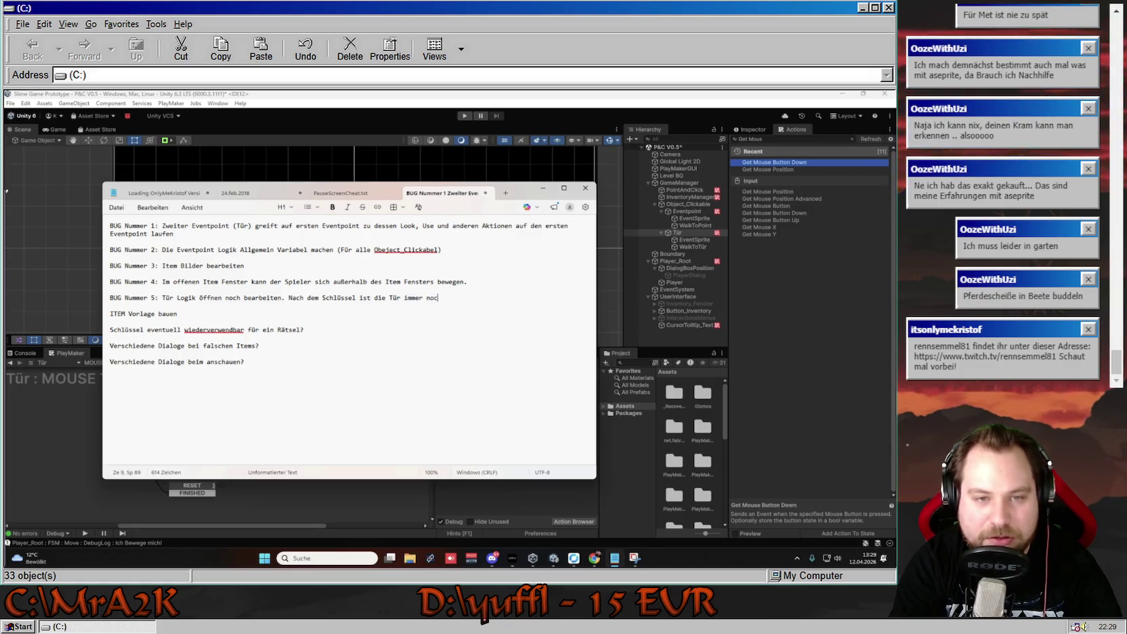
{"action": "type", "text": "h verschlossen"}
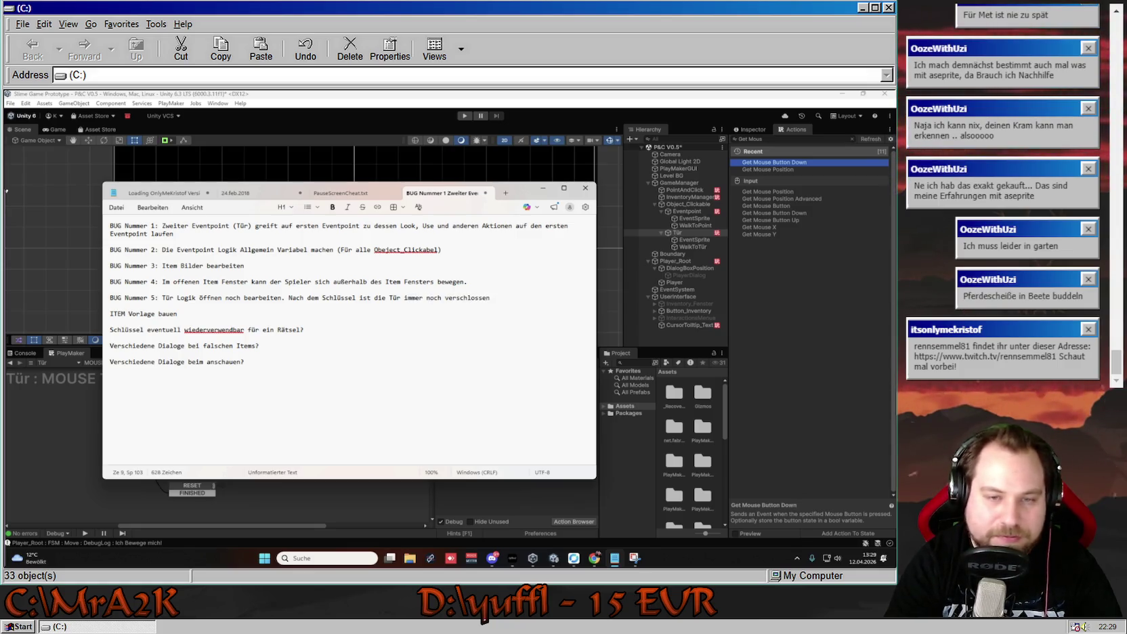
{"action": "type", "text": "!"}
{"action": "key", "text": "Down"}
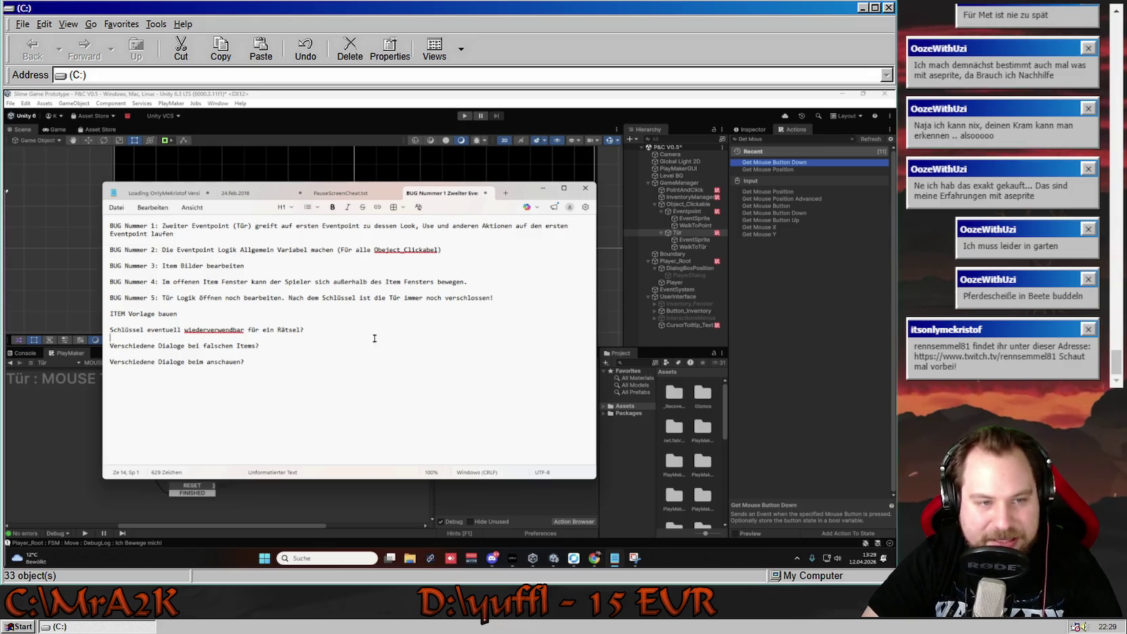
{"action": "left_click", "coordinate": [665, 366]}
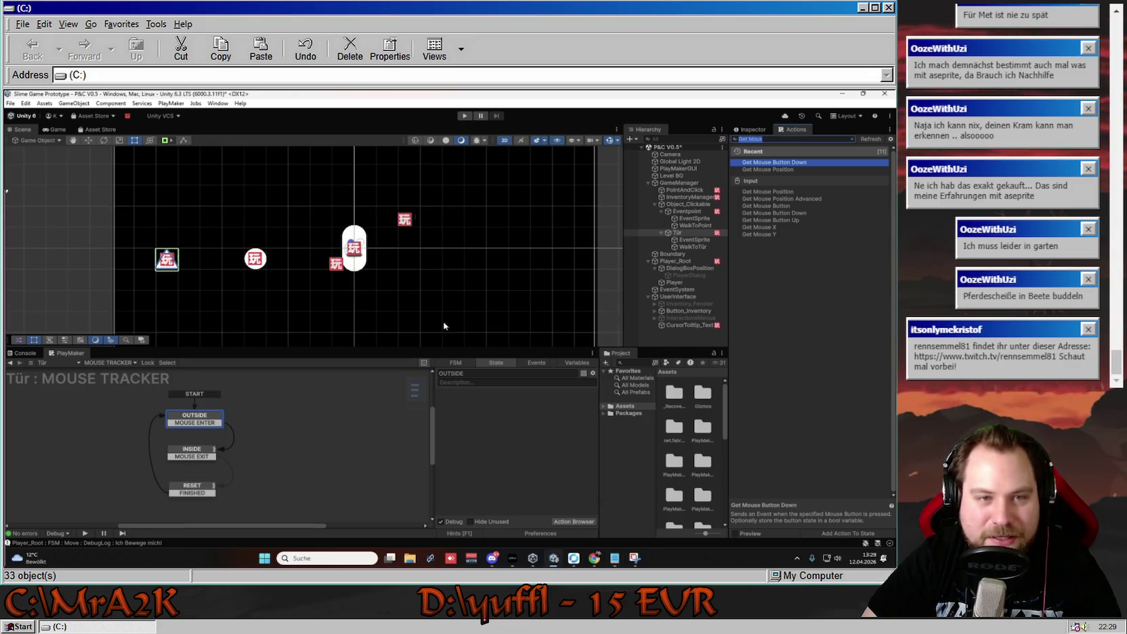
Select the BUG Nummer 1 entry in Notepad, then return to Unity's INSIDE state.
{"action": "left_click", "coordinate": [614, 557]}
{"action": "left_click_drag", "start_coordinate": [110, 225], "coordinate": [303, 231]}
{"action": "key", "text": "shift+Down"}
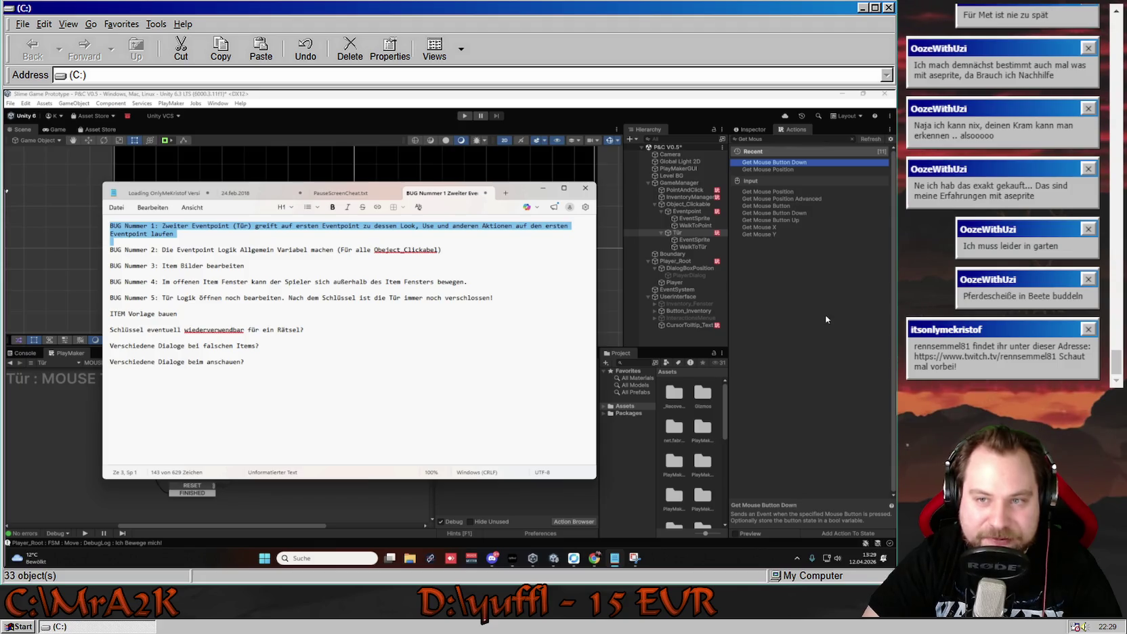
{"action": "left_click", "coordinate": [825, 319]}
{"action": "left_click", "coordinate": [183, 456]}
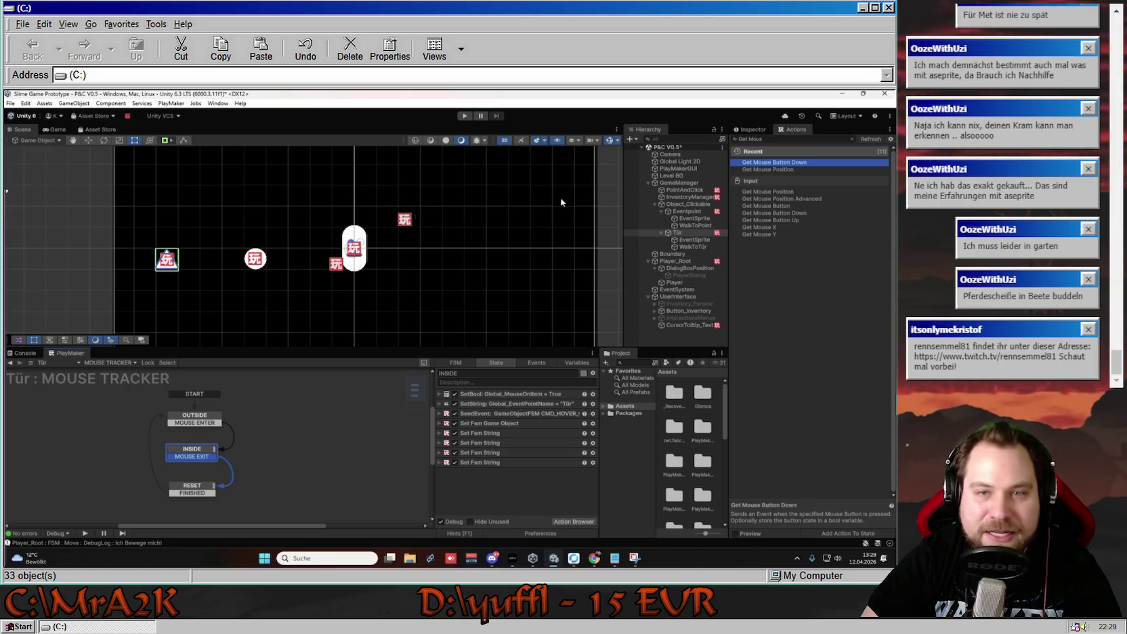
Open Eventpoint's MAIN LOGIC graph and pan it to show START, WAIT and WRONG_ITEM.
{"action": "left_click", "coordinate": [695, 212]}
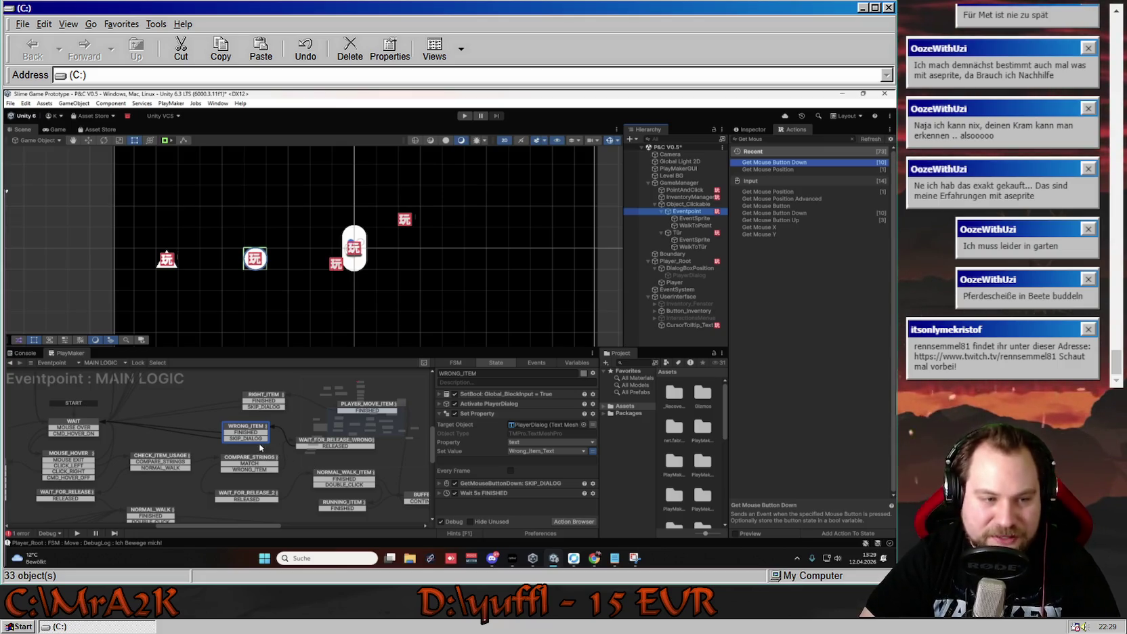
{"action": "scroll", "coordinate": [107, 442], "scroll_direction": "down", "scroll_amount": 3}
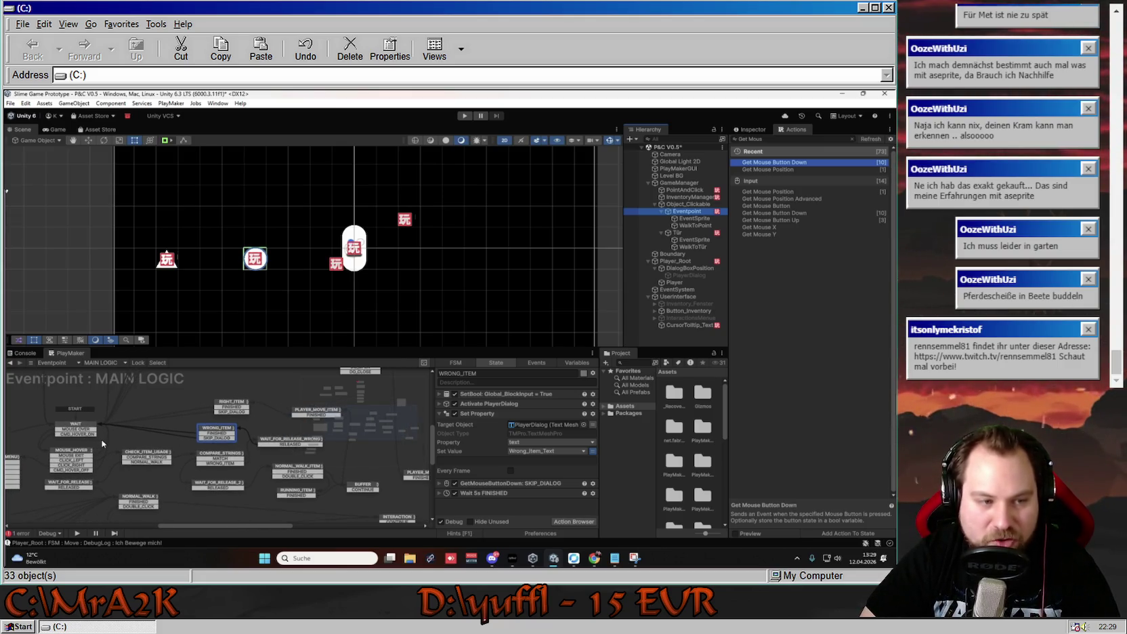
{"action": "left_click_drag", "start_coordinate": [106, 442], "coordinate": [215, 441]}
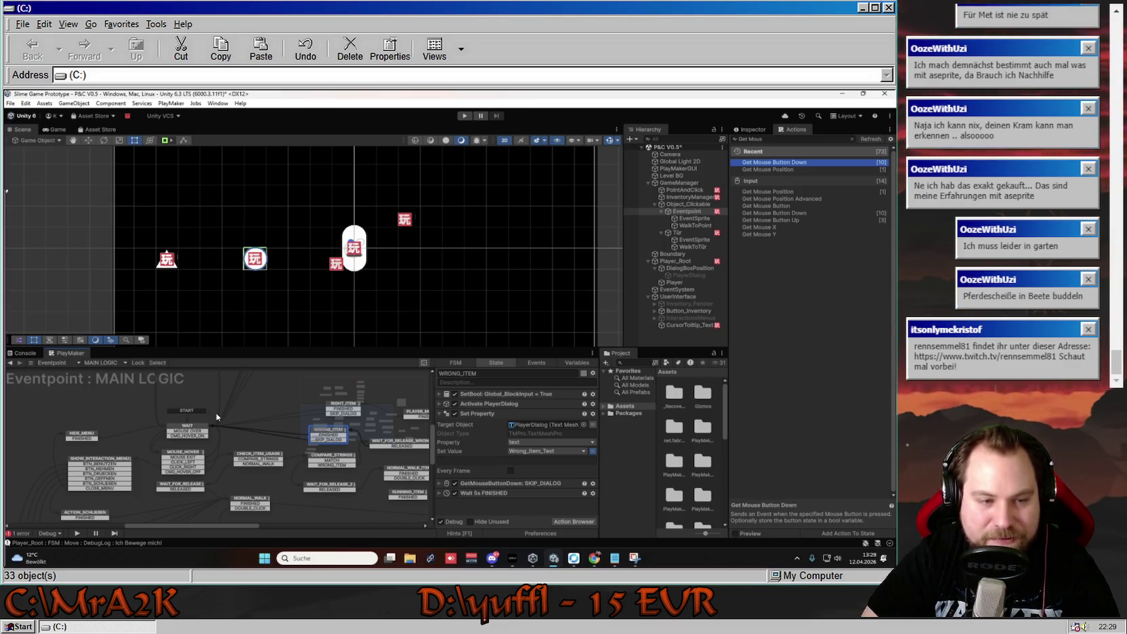
{"action": "left_click_drag", "start_coordinate": [281, 452], "coordinate": [174, 413]}
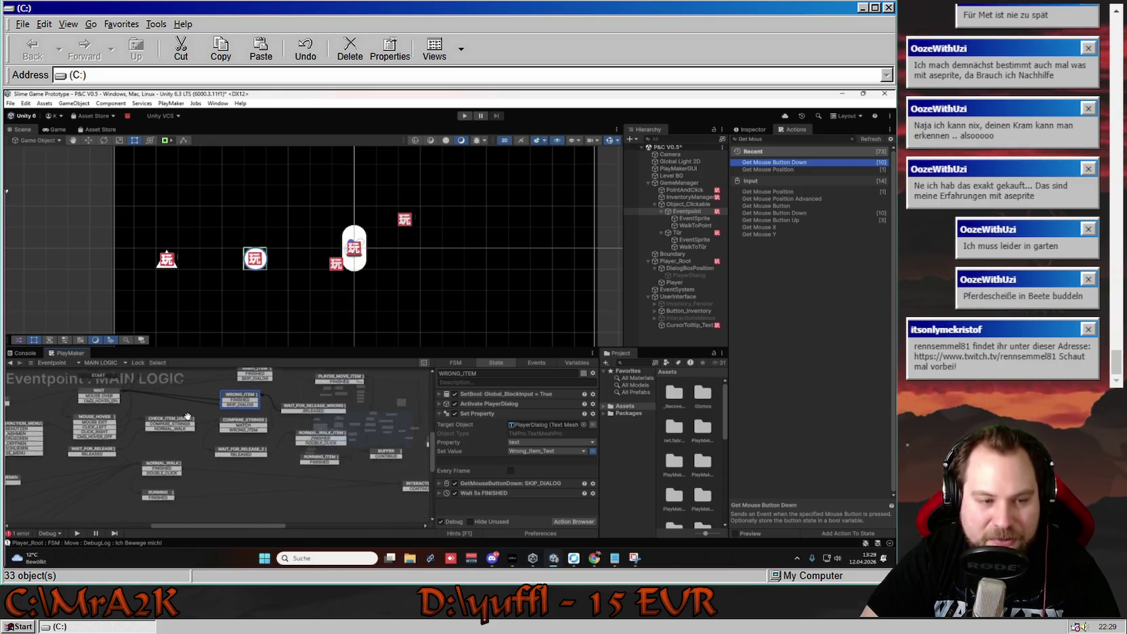
{"action": "mouse_move", "coordinate": [332, 433]}
{"action": "left_mouse_down"}
{"action": "mouse_move", "coordinate": [174, 488]}
{"action": "mouse_move", "coordinate": [266, 459]}
{"action": "left_mouse_up"}
{"action": "left_click_drag", "start_coordinate": [143, 393], "coordinate": [181, 427]}
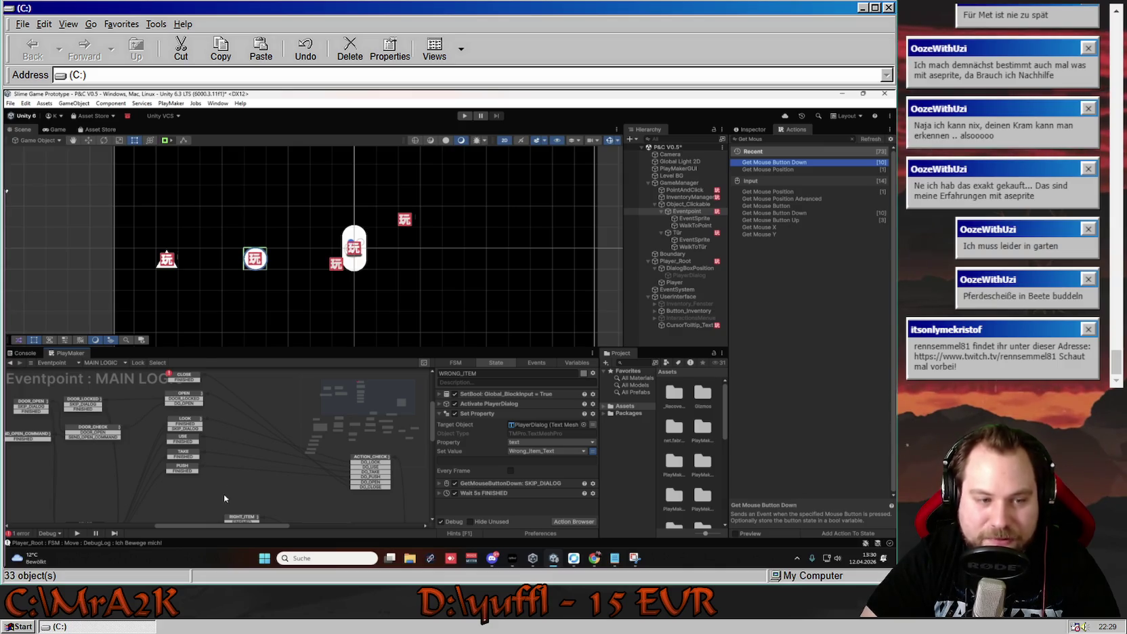
{"action": "left_click_drag", "start_coordinate": [224, 498], "coordinate": [263, 367]}
{"action": "mouse_move", "coordinate": [204, 449]}
{"action": "left_mouse_down"}
{"action": "mouse_move", "coordinate": [268, 489]}
{"action": "mouse_move", "coordinate": [192, 384]}
{"action": "left_mouse_up"}
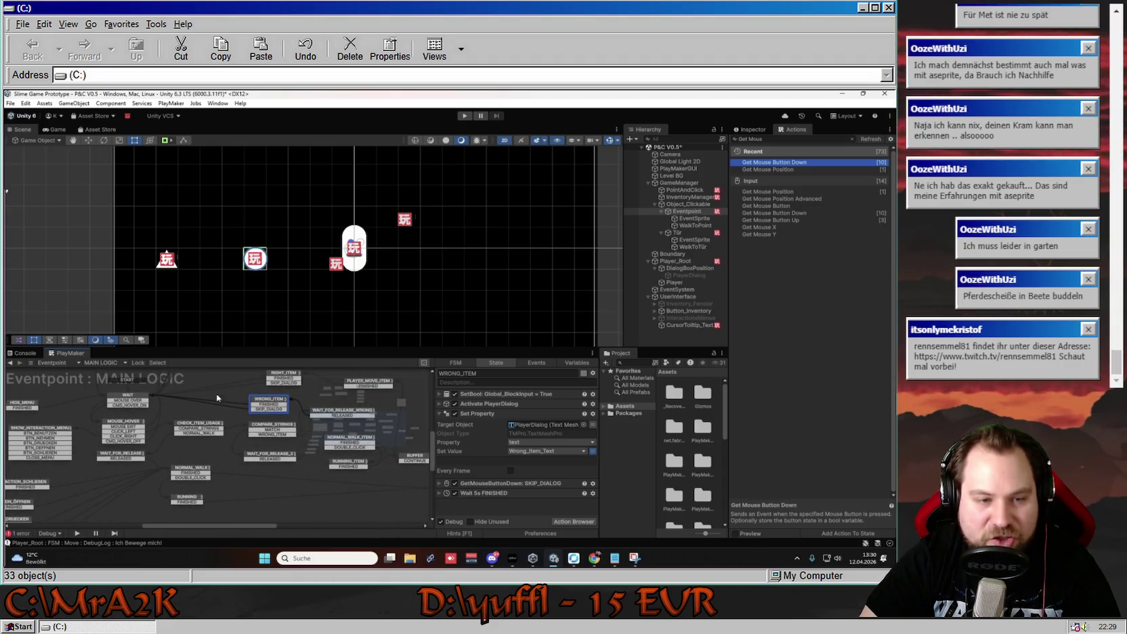
Review the COMPARE_STRINGS, RIGHT_ITEM and NORMAL_WALK_ITEM states' actions.
{"action": "left_click", "coordinate": [266, 425]}
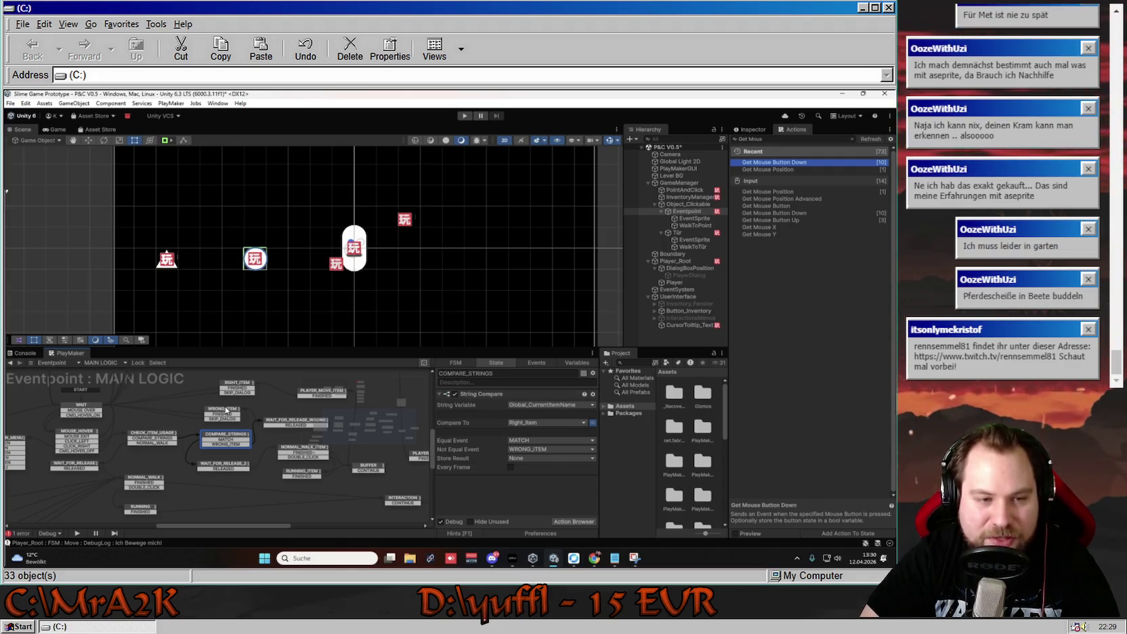
{"action": "left_click", "coordinate": [236, 386]}
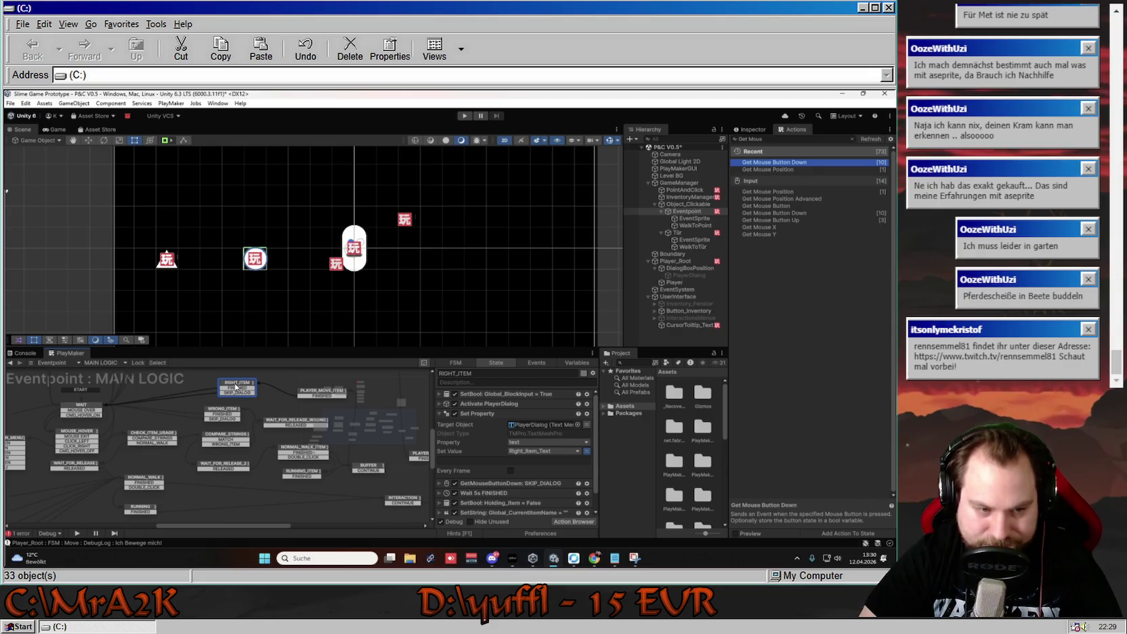
{"action": "left_click", "coordinate": [231, 438]}
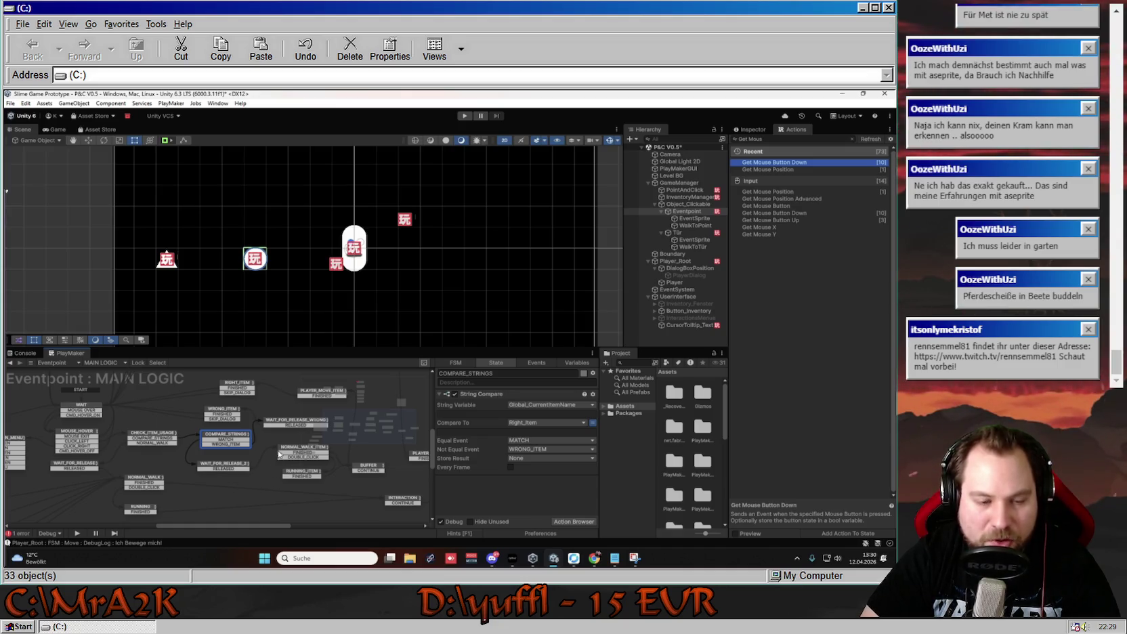
{"action": "left_click", "coordinate": [286, 450]}
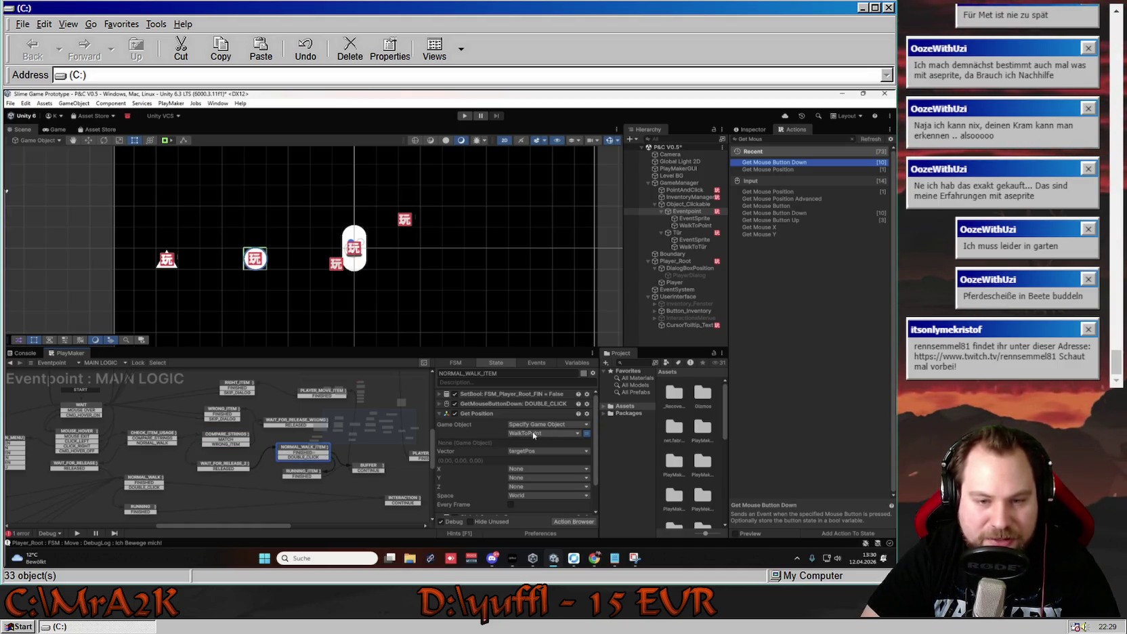
Show WalkToPoint's red marker by enabling its Sprite Renderer, then hide it again.
{"action": "left_click", "coordinate": [715, 225]}
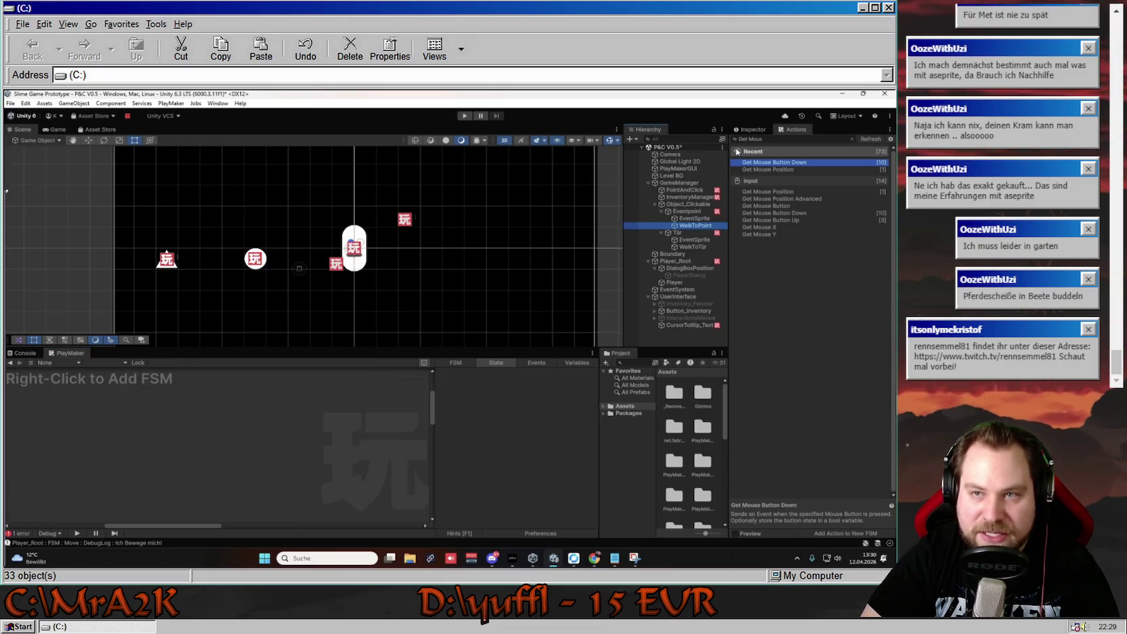
{"action": "left_click", "coordinate": [751, 129]}
{"action": "left_click", "coordinate": [750, 207]}
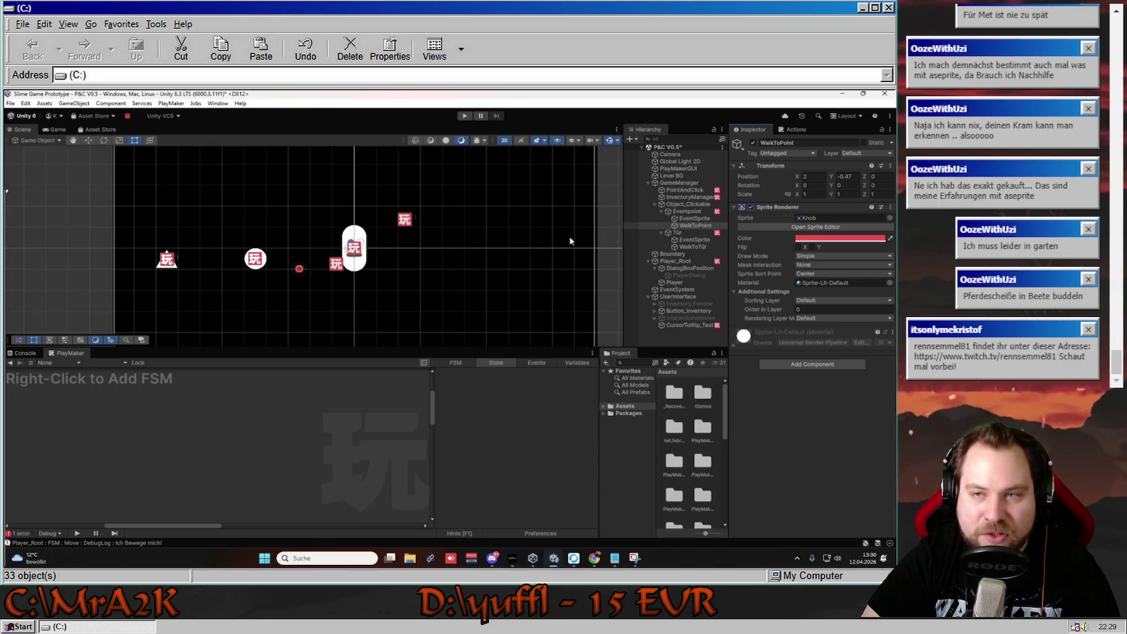
{"action": "left_click", "coordinate": [749, 208]}
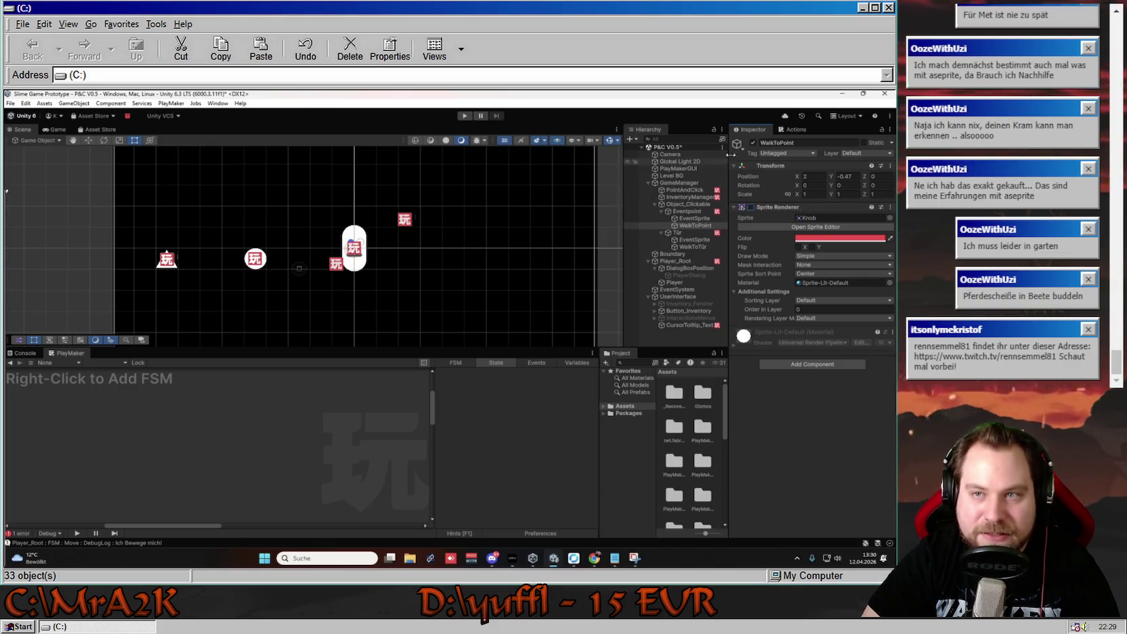
Select Eventpoint and bring the DOOR_OPEN, DOOR_LOCKED, DOOR_CHECK and SEND_OPEN_COMMAND states into view.
{"action": "left_click", "coordinate": [686, 211]}
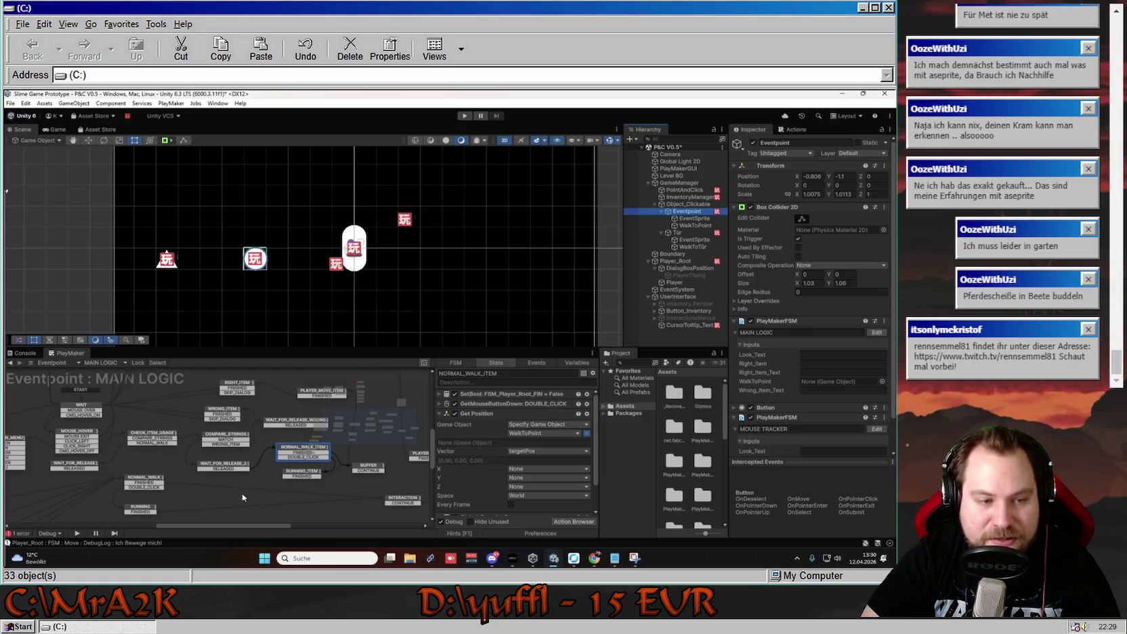
{"action": "left_click_drag", "start_coordinate": [254, 489], "coordinate": [378, 480]}
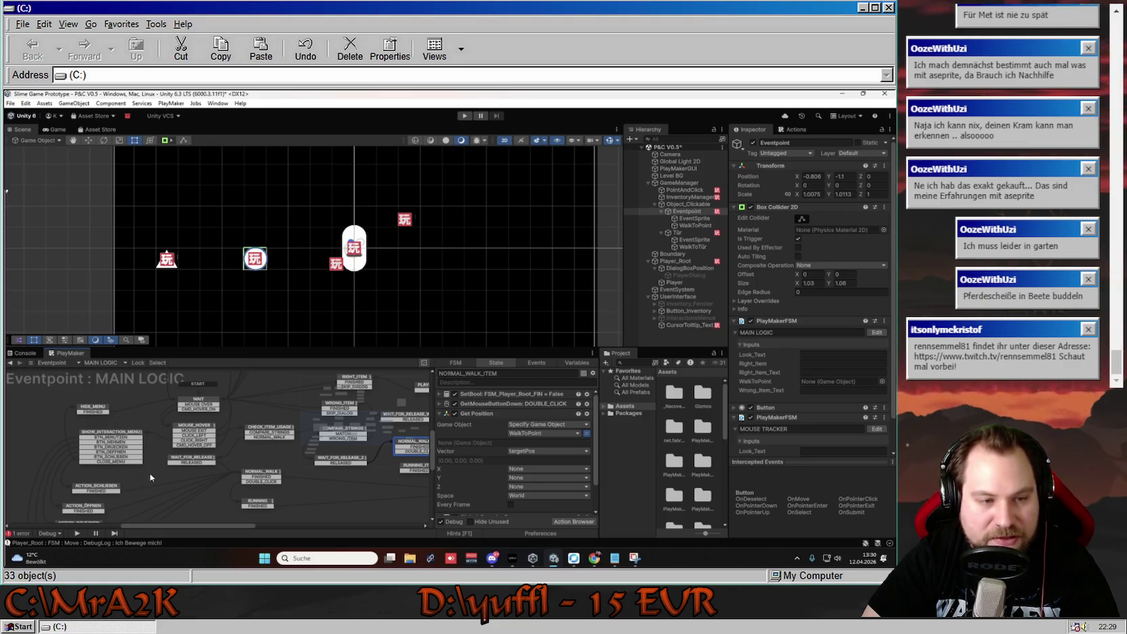
{"action": "mouse_move", "coordinate": [176, 478]}
{"action": "left_mouse_down"}
{"action": "mouse_move", "coordinate": [253, 405]}
{"action": "mouse_move", "coordinate": [237, 408]}
{"action": "left_mouse_up"}
{"action": "mouse_move", "coordinate": [287, 450]}
{"action": "left_mouse_down"}
{"action": "mouse_move", "coordinate": [153, 524]}
{"action": "mouse_move", "coordinate": [256, 455]}
{"action": "mouse_move", "coordinate": [277, 493]}
{"action": "mouse_move", "coordinate": [360, 511]}
{"action": "mouse_move", "coordinate": [360, 498]}
{"action": "mouse_move", "coordinate": [287, 485]}
{"action": "left_mouse_up"}
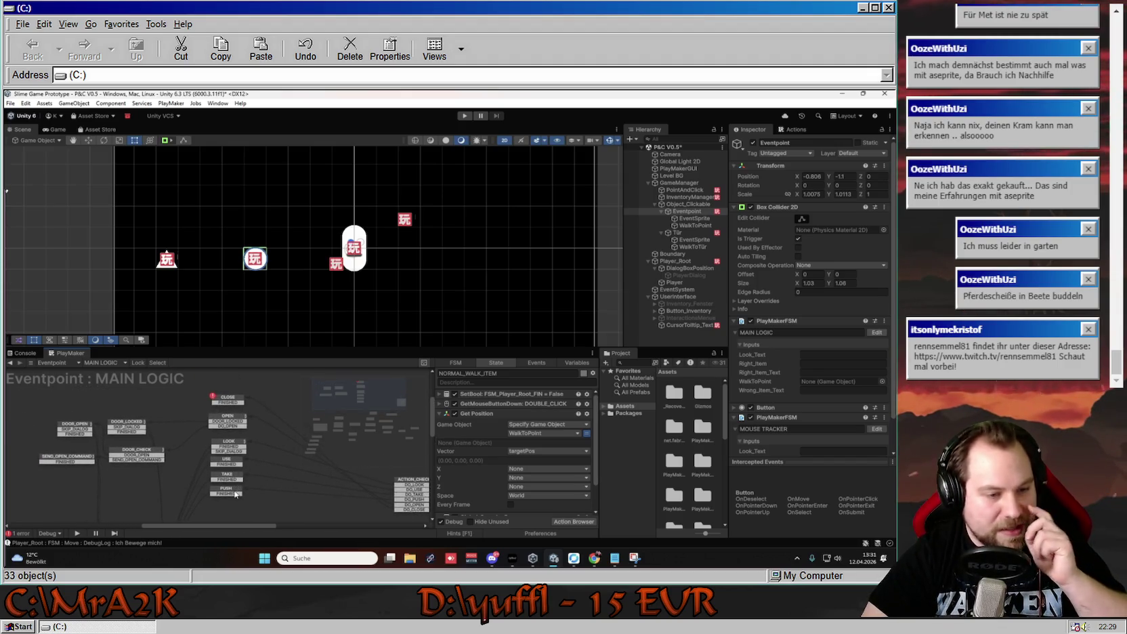
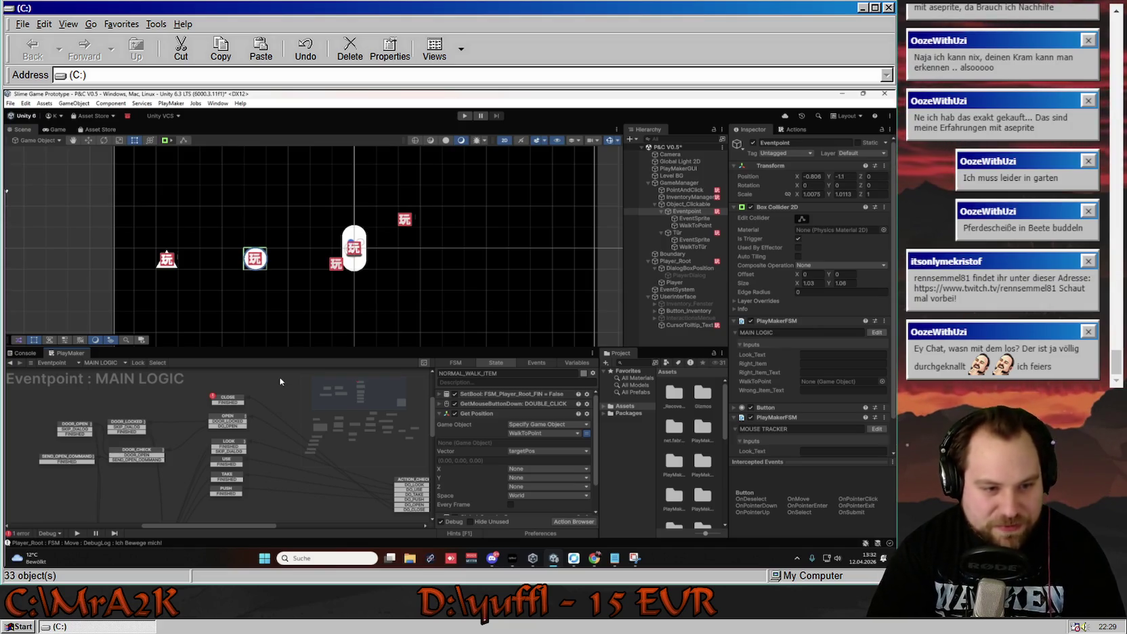
Inspect the OPEN and PUSH states and start editing PUSH's Debug Log message text.
{"action": "left_click", "coordinate": [230, 422]}
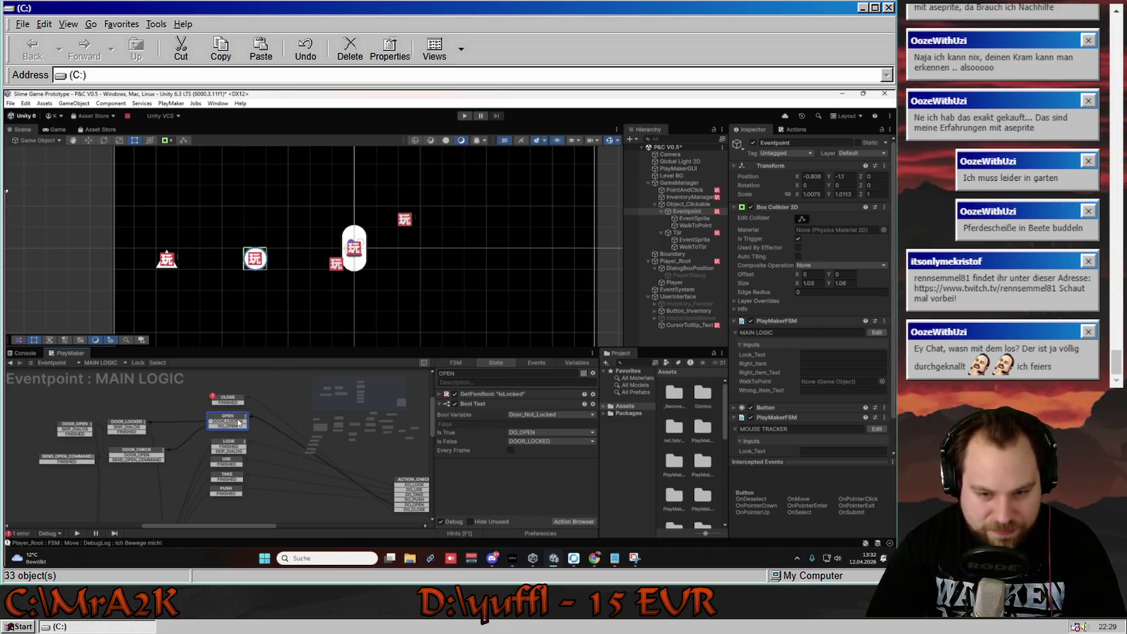
{"action": "scroll", "coordinate": [318, 452], "scroll_direction": "down", "scroll_amount": 3}
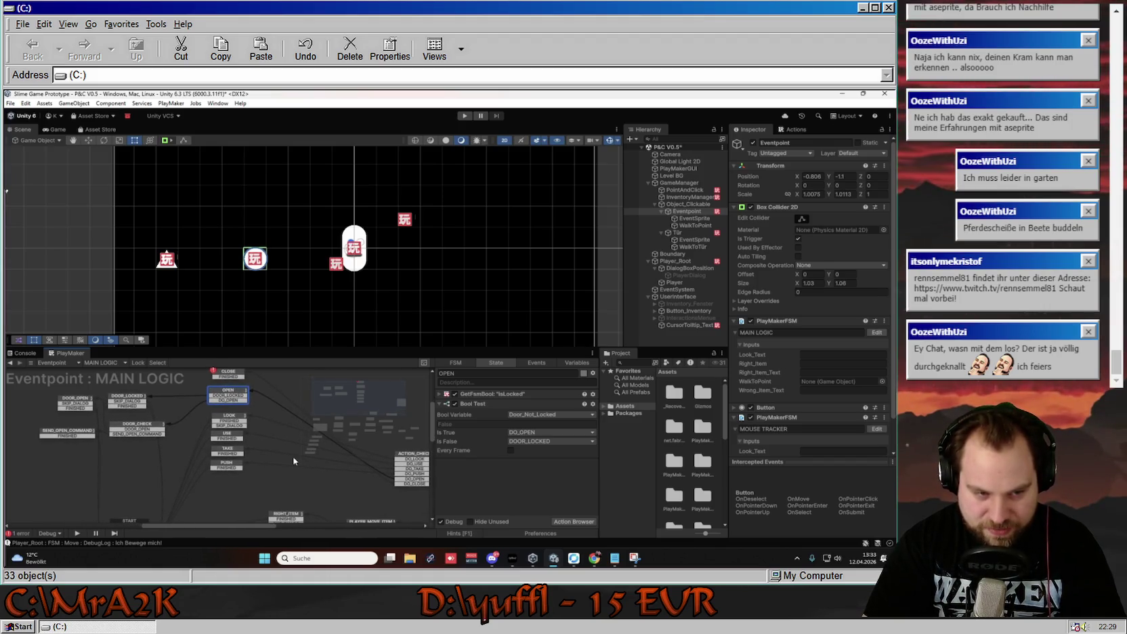
{"action": "left_click", "coordinate": [227, 465]}
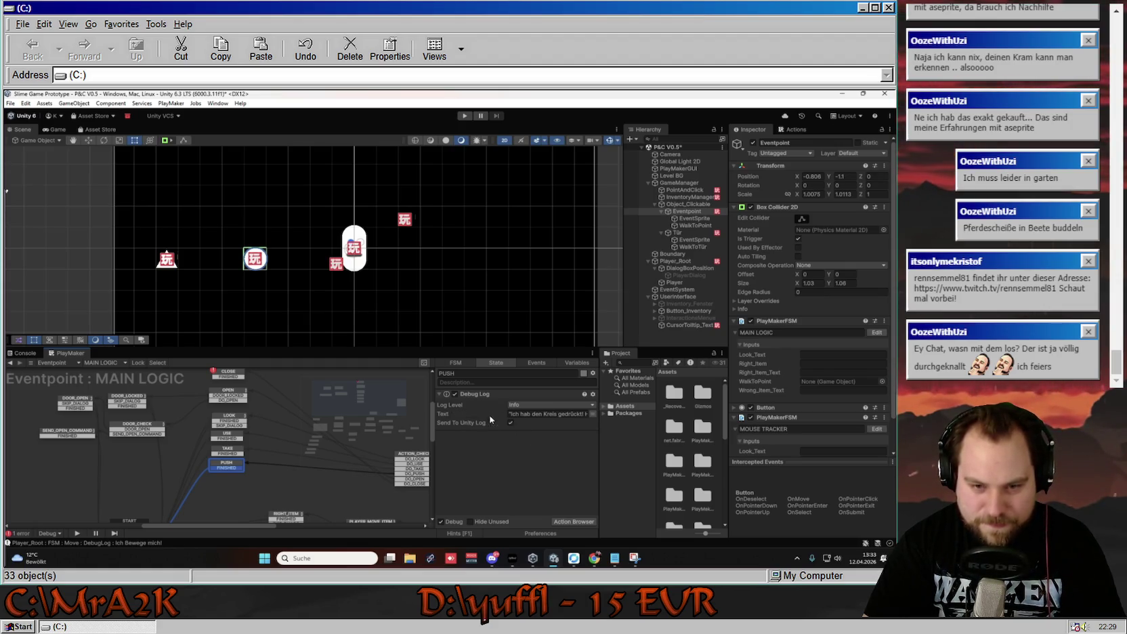
{"action": "left_click", "coordinate": [545, 414]}
{"action": "left_click", "coordinate": [568, 414]}
{"action": "type", "text": "Hm... Boring..."}
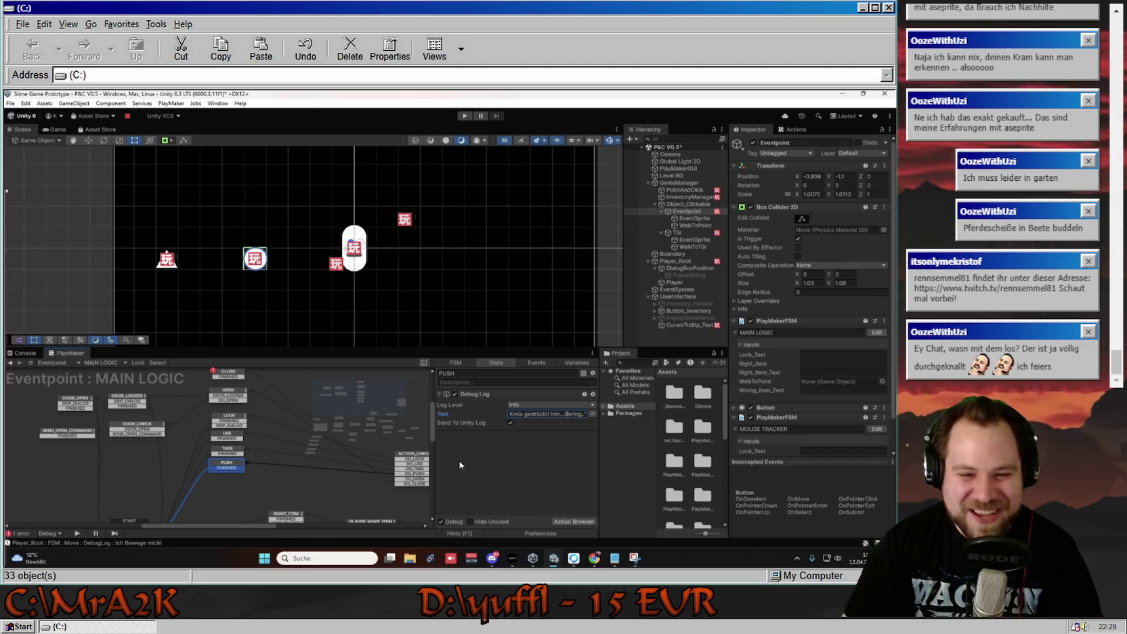
{"action": "left_click", "coordinate": [515, 448]}
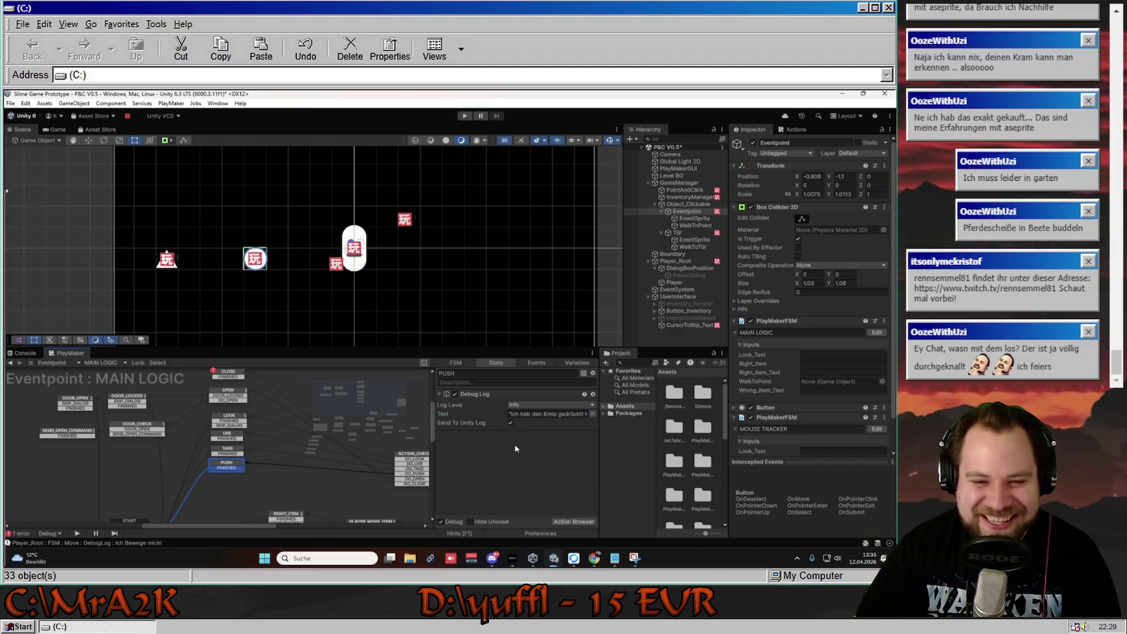
Collapse and select all five of the LOOK state's dialog actions for copying.
{"action": "left_click", "coordinate": [487, 395]}
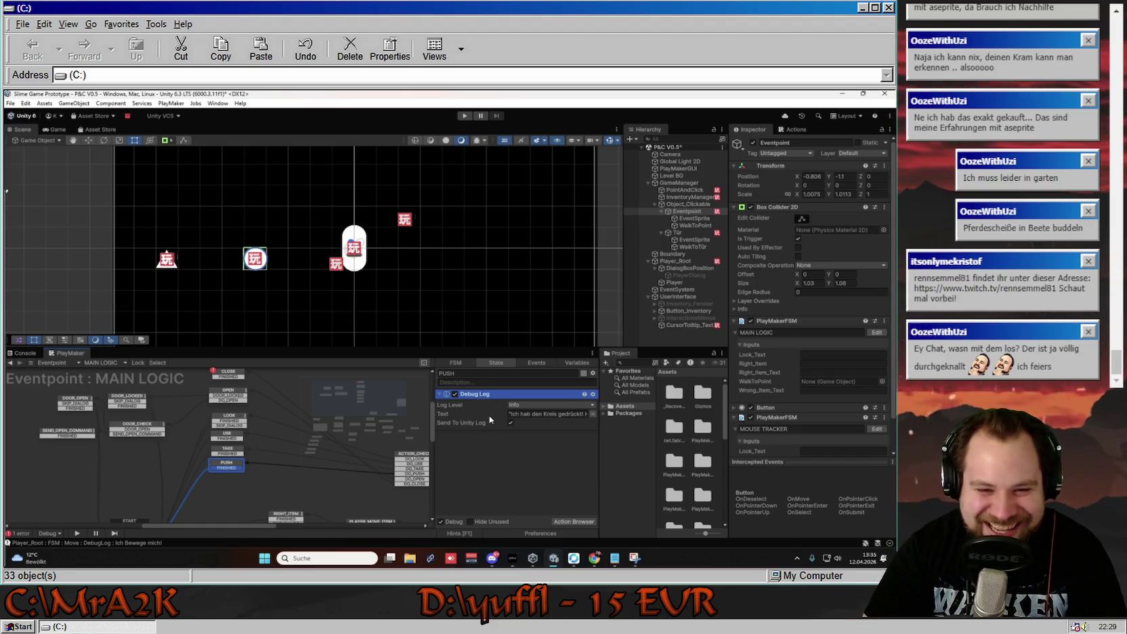
{"action": "left_click", "coordinate": [497, 456]}
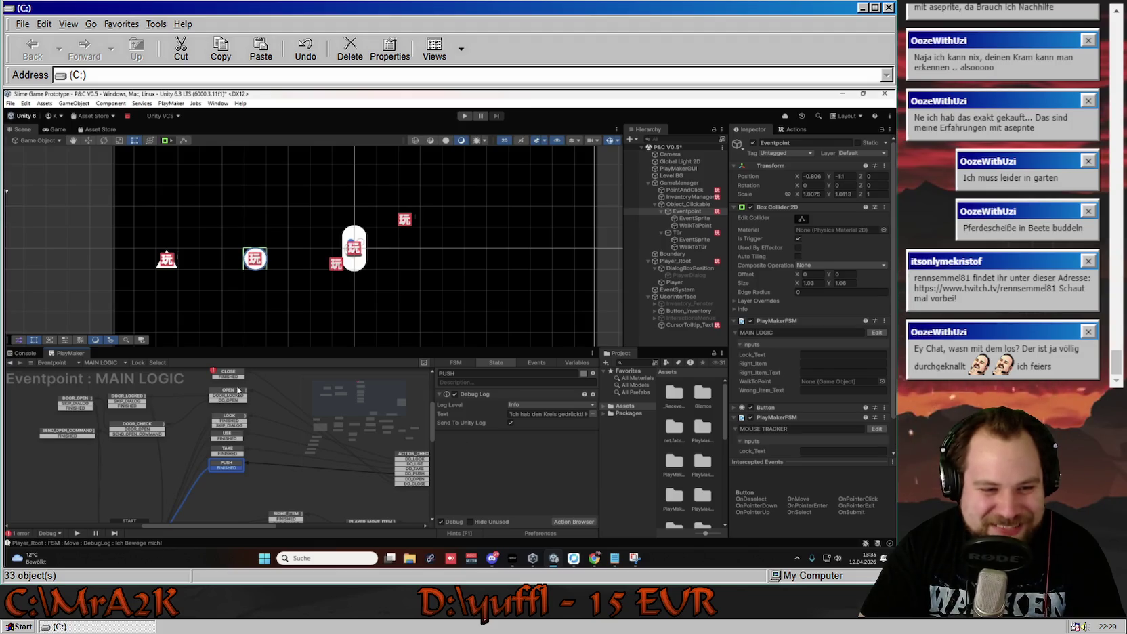
{"action": "left_click", "coordinate": [231, 419]}
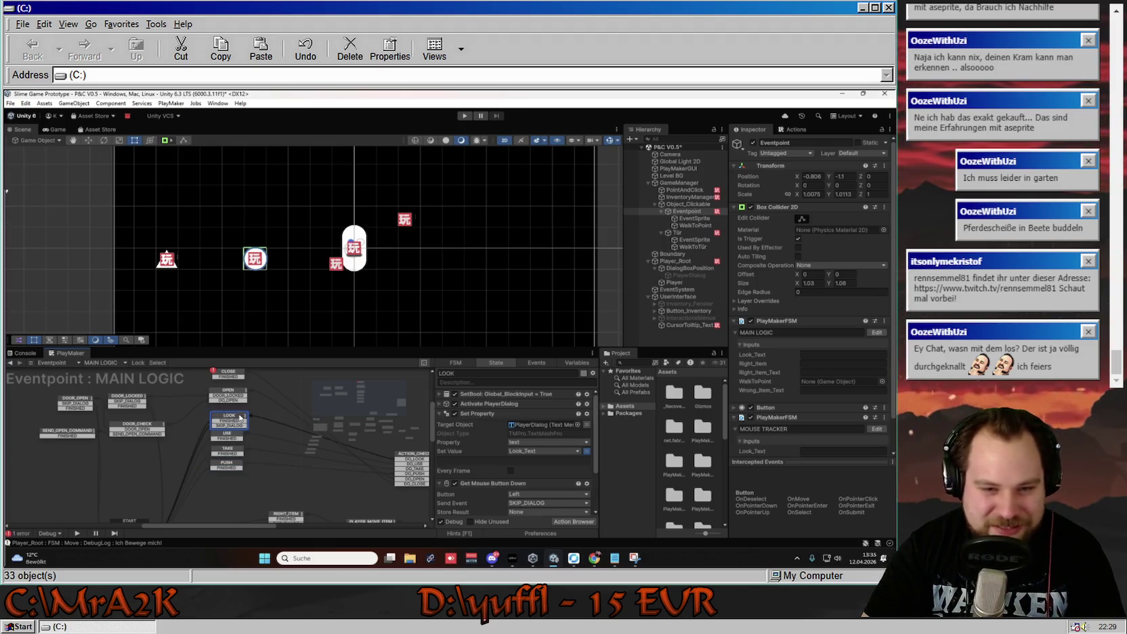
{"action": "left_click", "coordinate": [511, 395]}
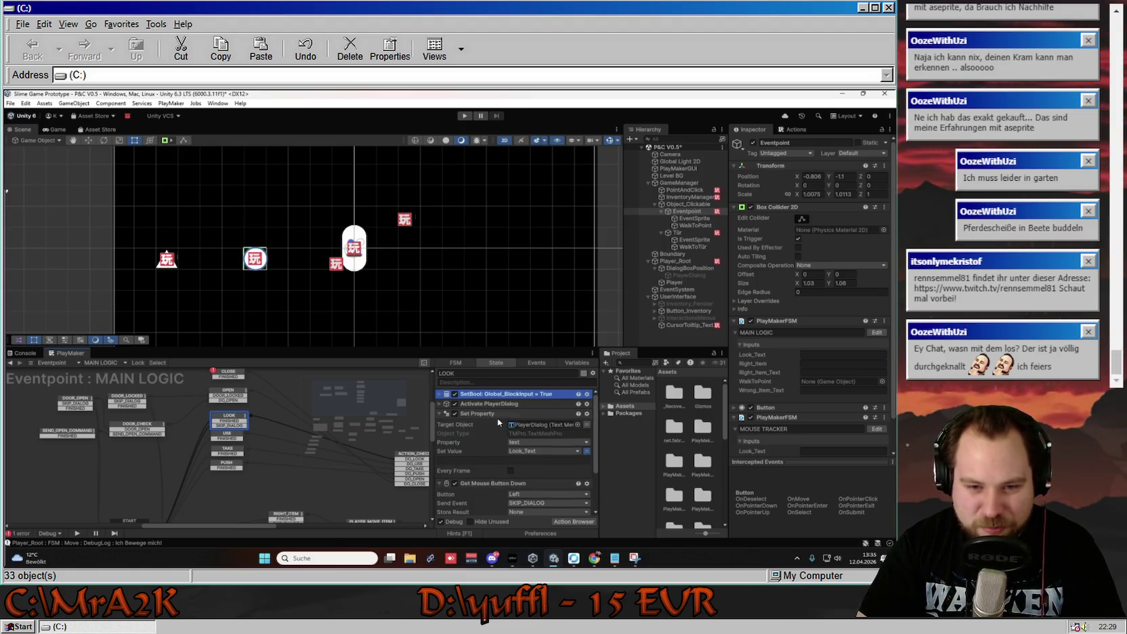
{"action": "left_click", "coordinate": [439, 413]}
{"action": "left_click", "coordinate": [439, 423]}
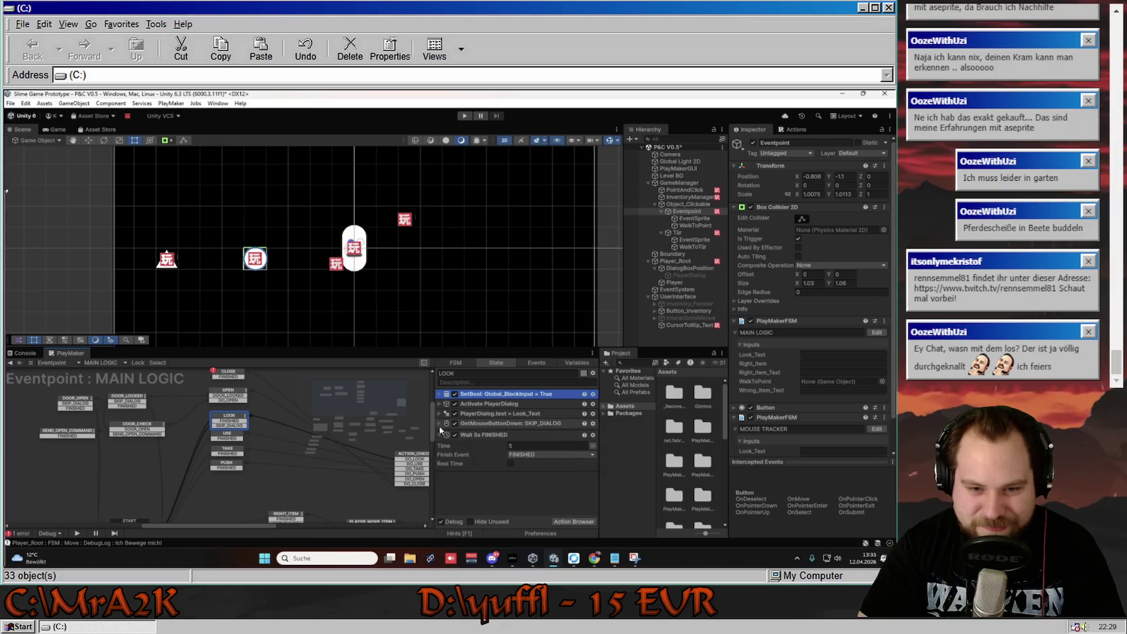
{"action": "left_click", "coordinate": [439, 432]}
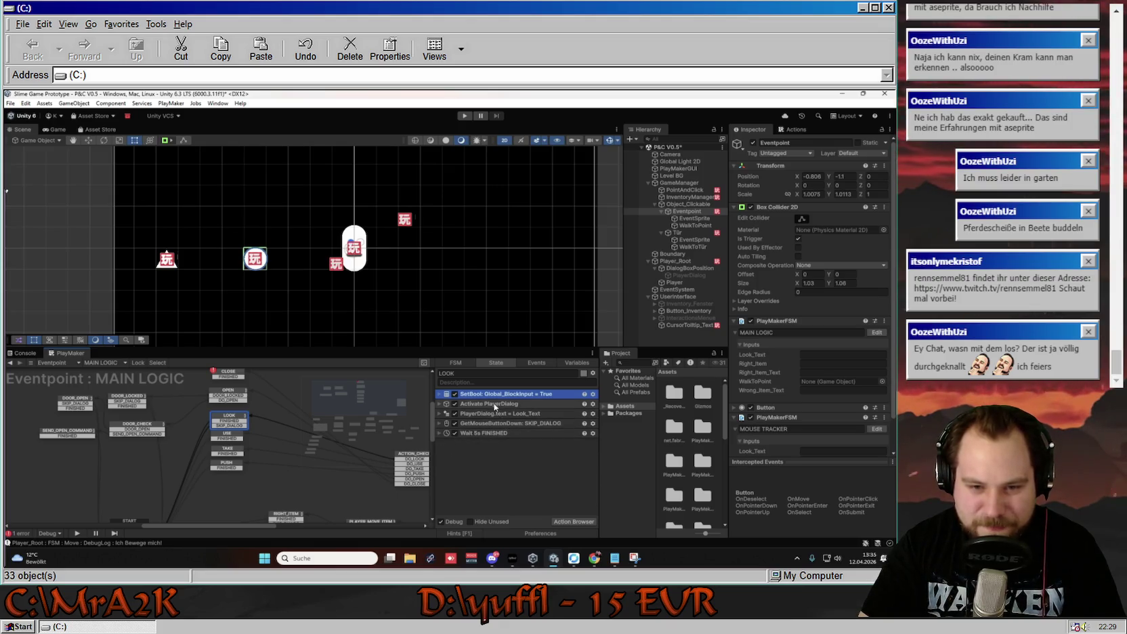
{"action": "left_click", "coordinate": [507, 404], "text": "ctrl"}
{"action": "left_click", "coordinate": [506, 413], "text": "ctrl"}
{"action": "left_click", "coordinate": [507, 422], "text": "ctrl"}
{"action": "left_click", "coordinate": [507, 433], "text": "ctrl"}
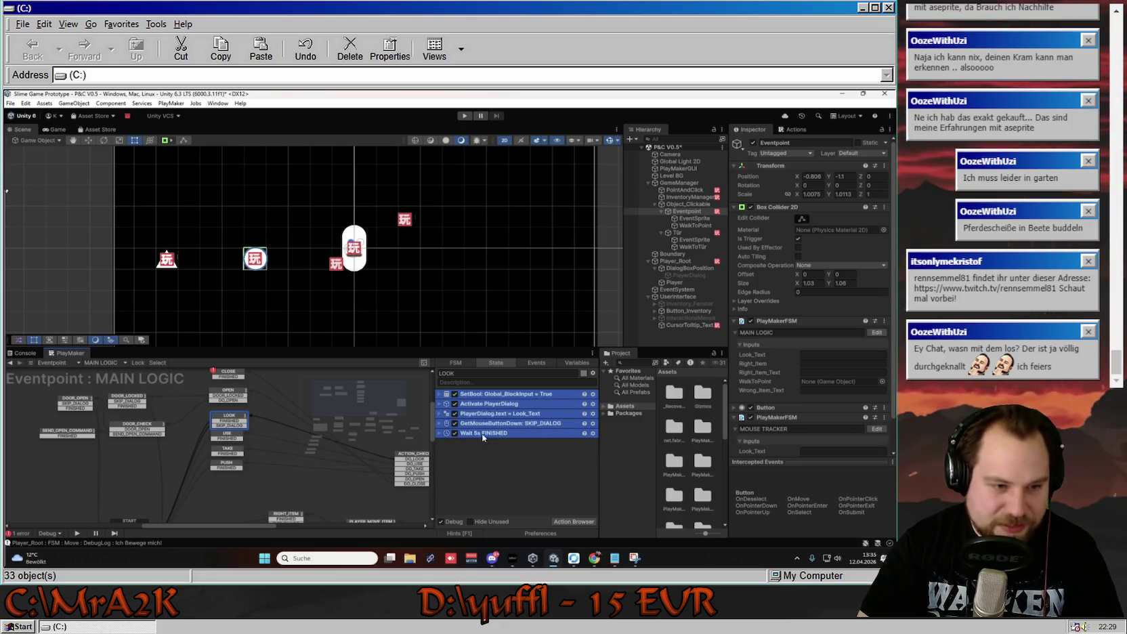
Paste LOOK's five actions into PUSH and delete PUSH's Debug Log action.
{"action": "left_click", "coordinate": [226, 464]}
{"action": "key", "text": "ctrl+v"}
{"action": "left_click", "coordinate": [480, 394]}
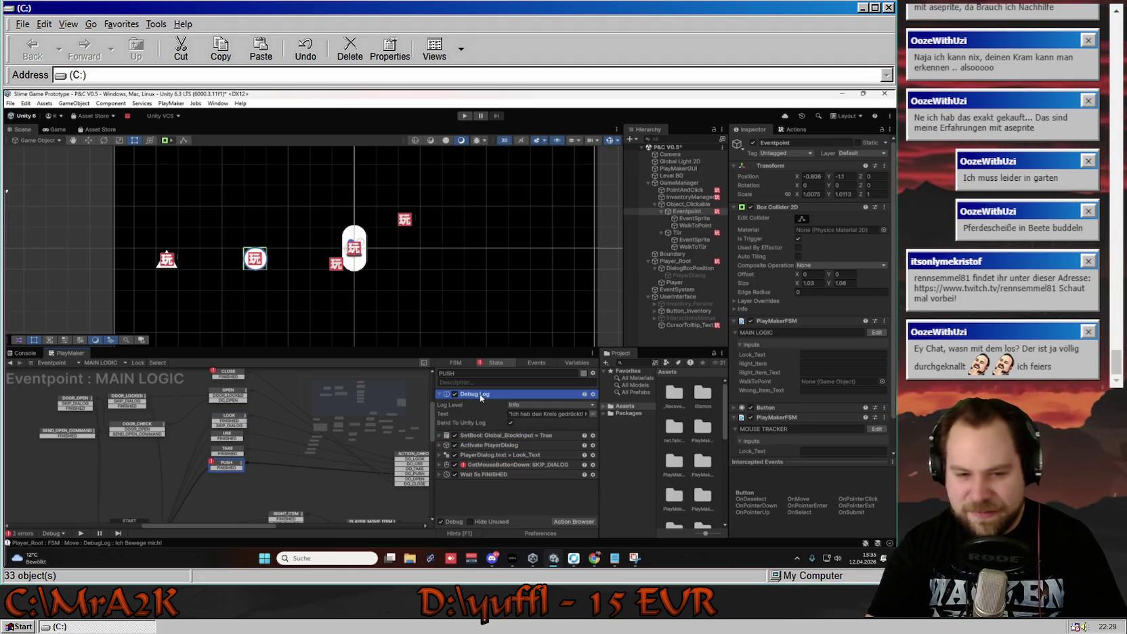
{"action": "key", "text": "Delete"}
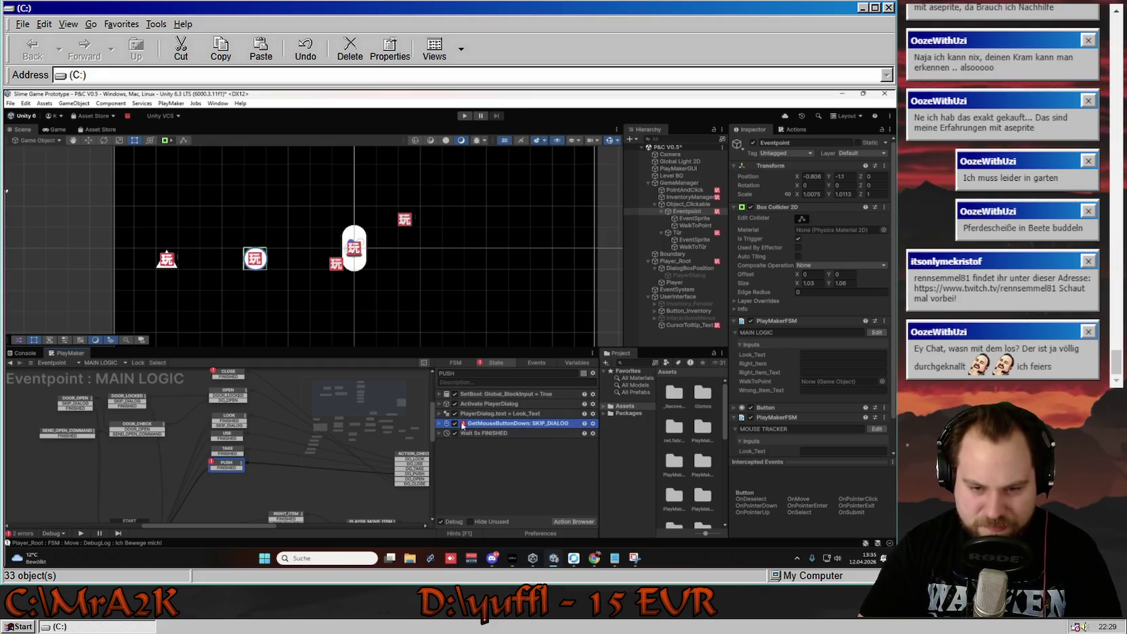
Add a SKIP_DIALOG transition to PUSH and connect it to the WAIT state.
{"action": "left_click", "coordinate": [493, 422]}
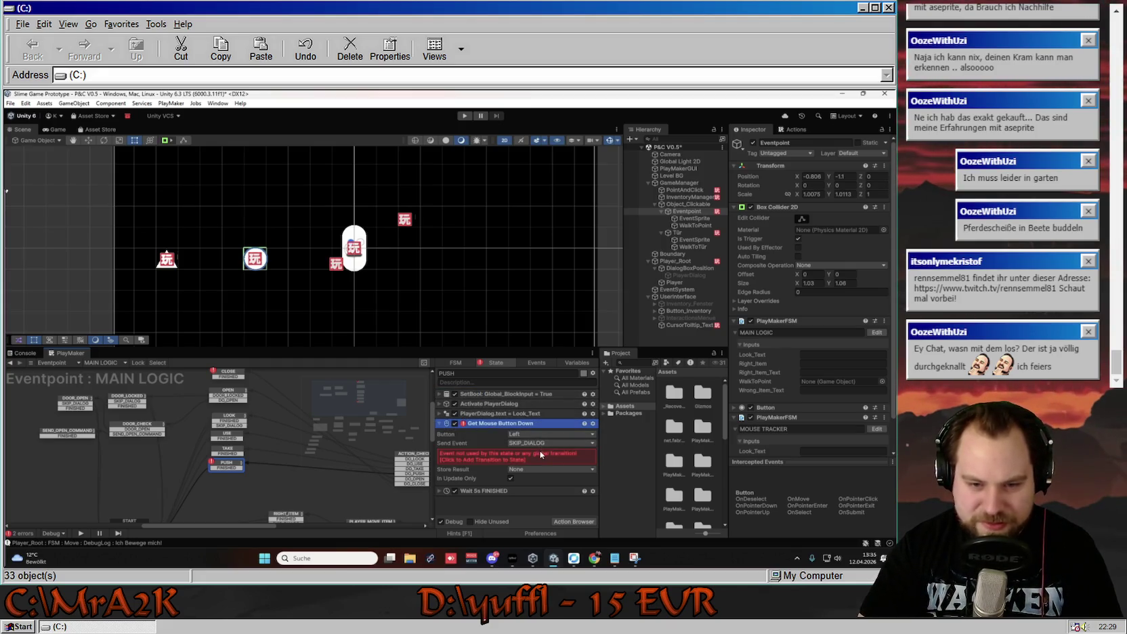
{"action": "left_click", "coordinate": [540, 456]}
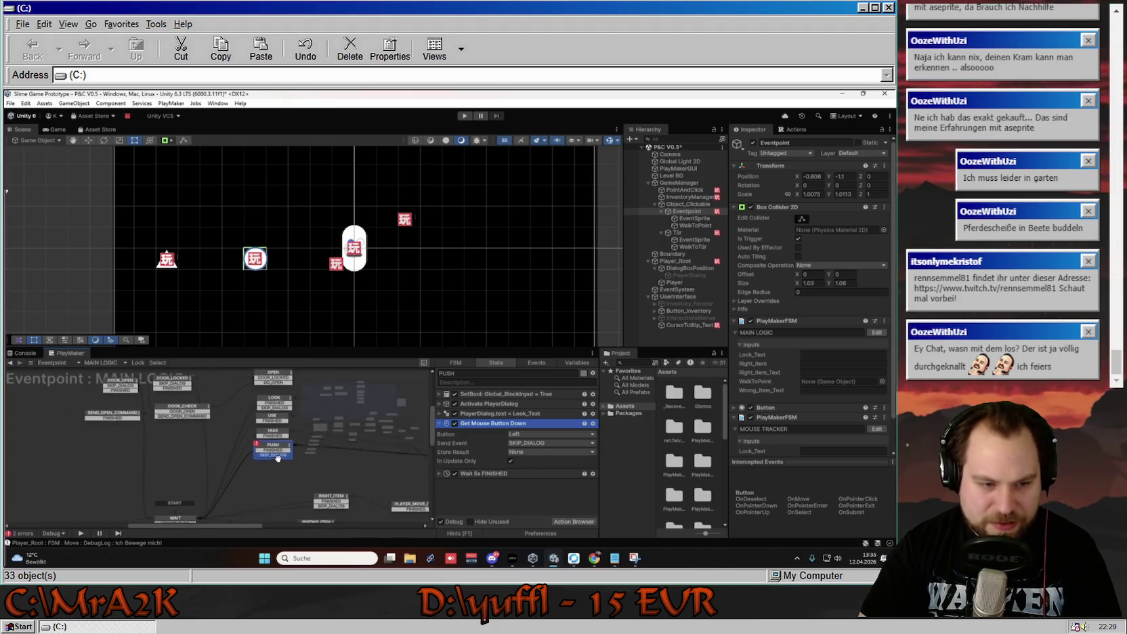
{"action": "left_click_drag", "start_coordinate": [283, 445], "coordinate": [199, 497]}
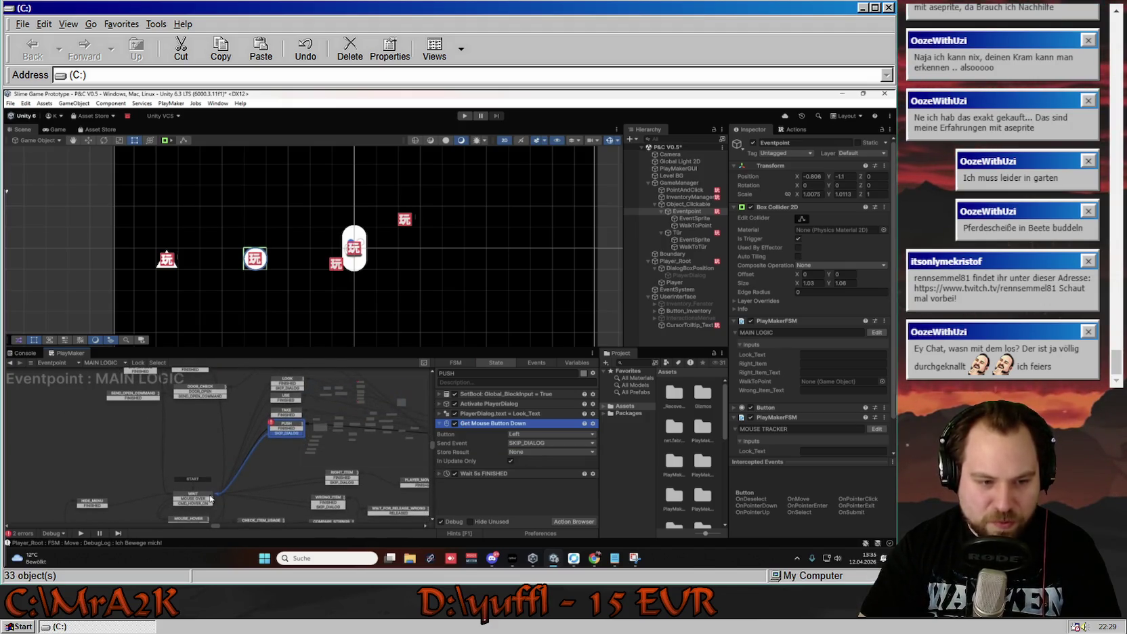
{"action": "left_click", "coordinate": [441, 412]}
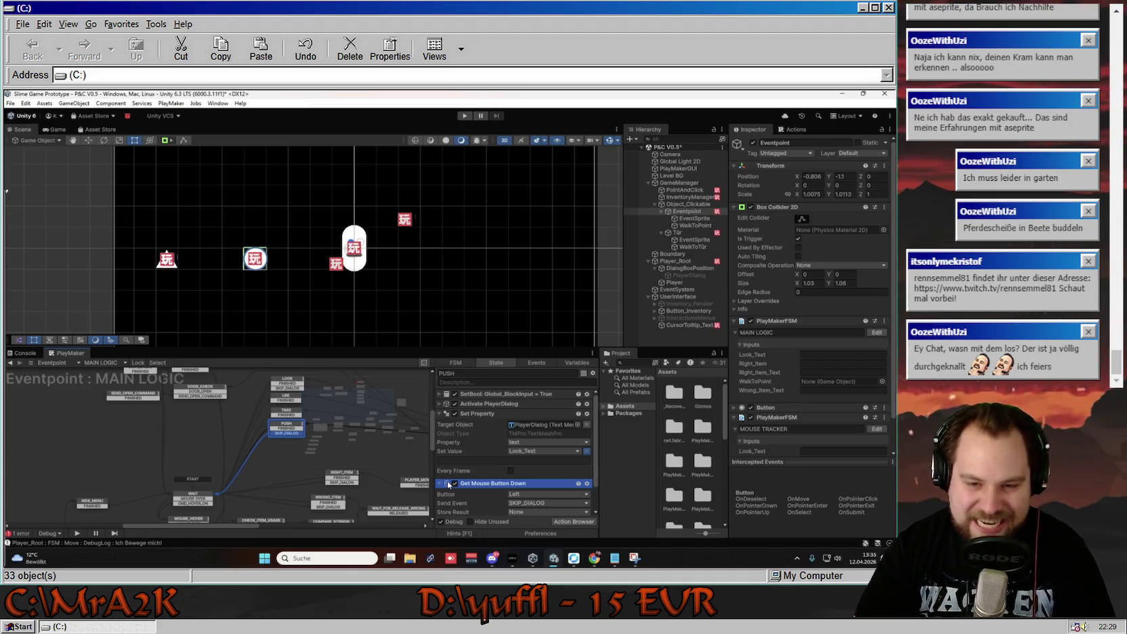
Create the String variable Push_Text in MAIN LOGIC and tick its Input checkbox.
{"action": "left_click", "coordinate": [575, 362]}
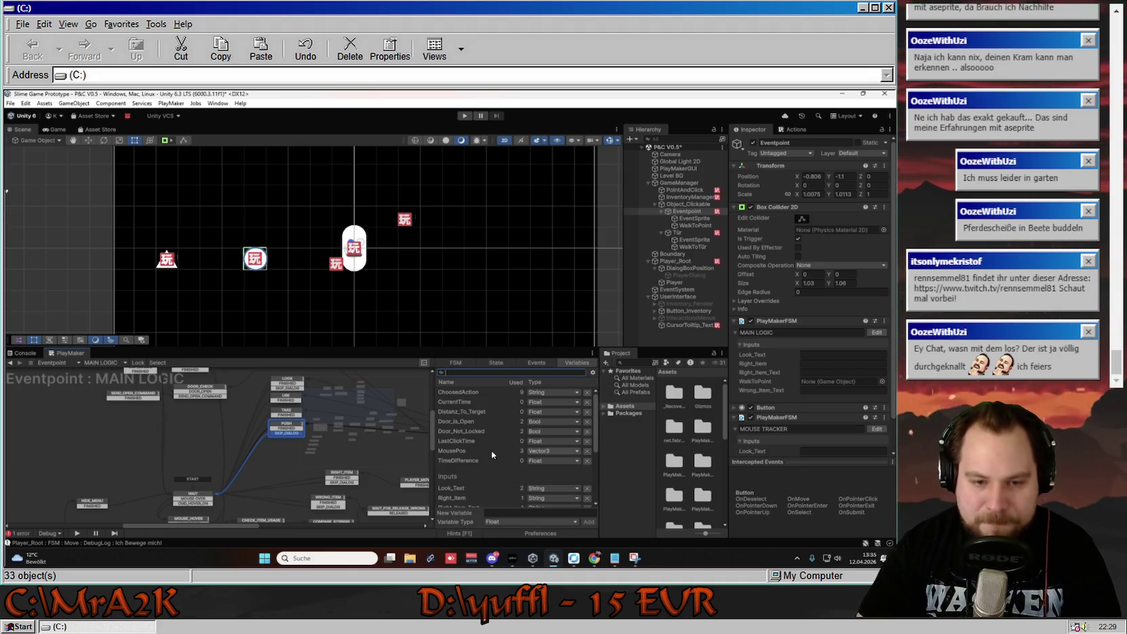
{"action": "left_click", "coordinate": [519, 523]}
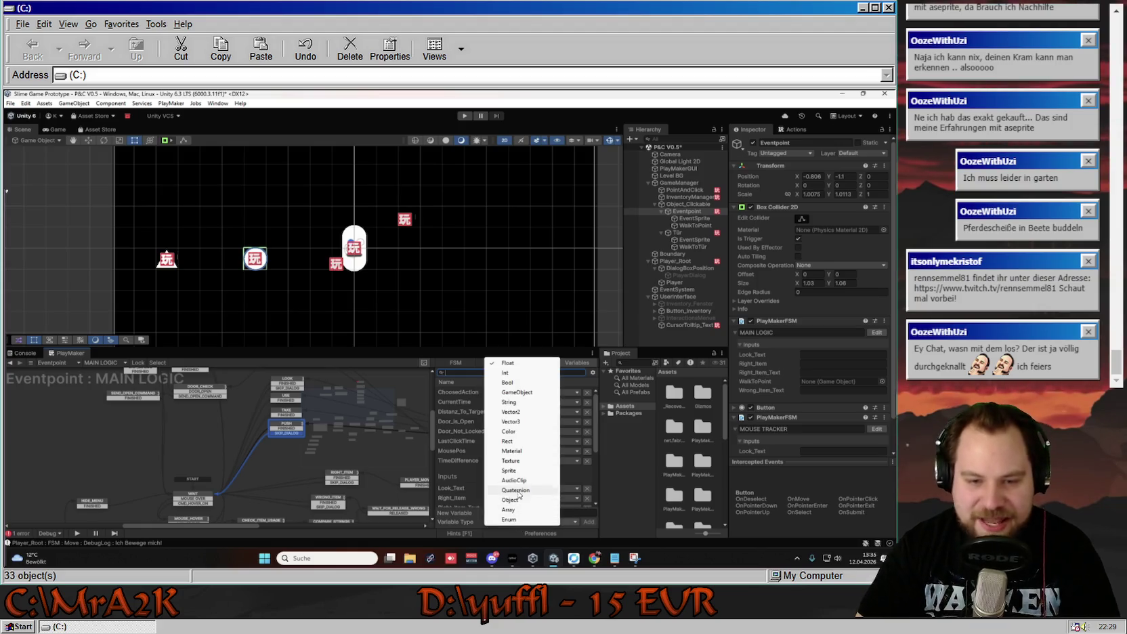
{"action": "left_click", "coordinate": [519, 402]}
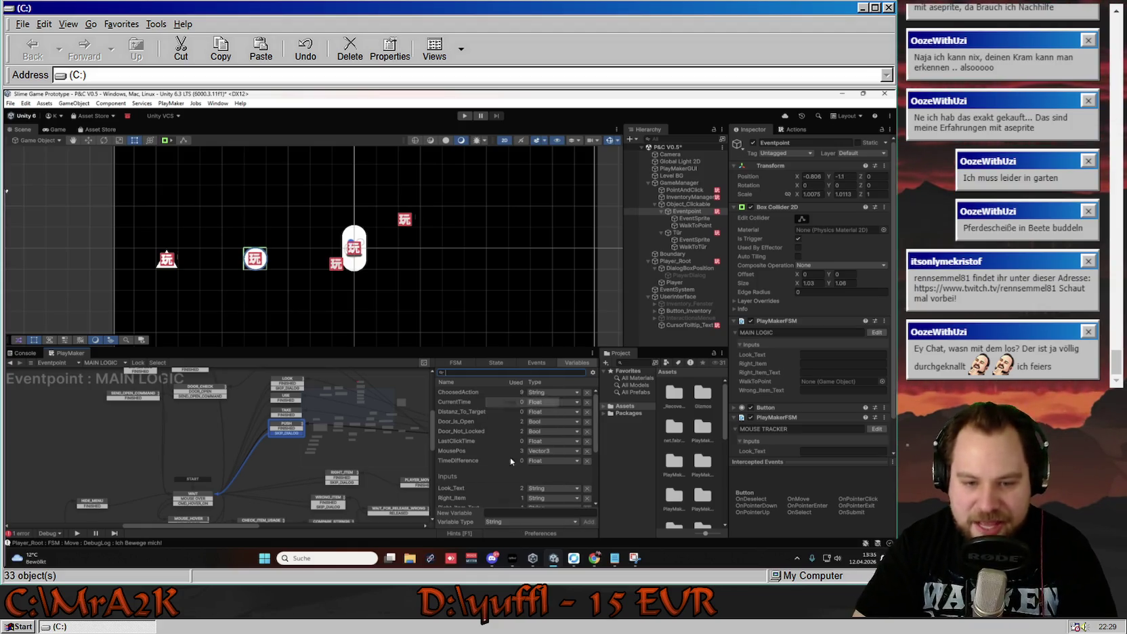
{"action": "left_click", "coordinate": [502, 508]}
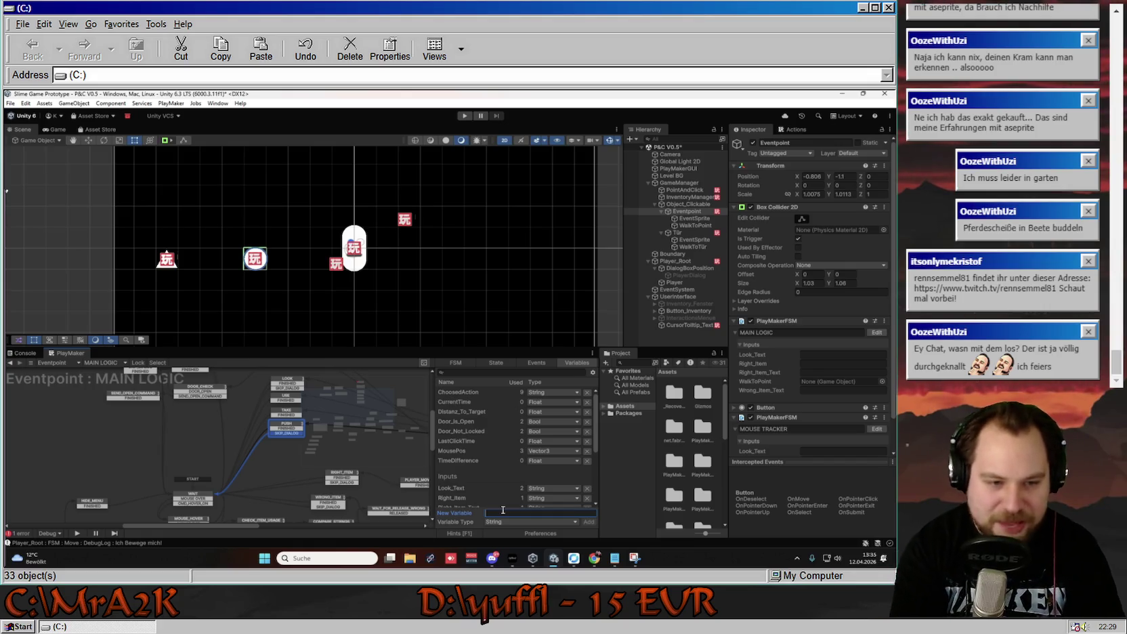
{"action": "type", "text": "Push_Item"}
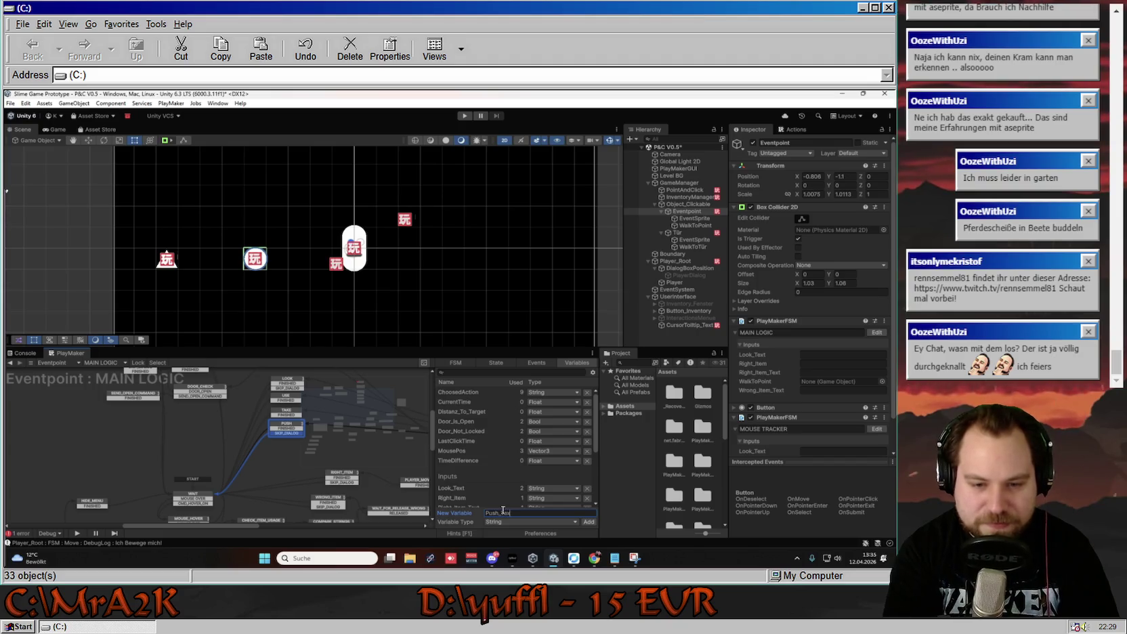
{"action": "type", "text": "t"}
{"action": "key", "text": "Return"}
{"action": "left_click", "coordinate": [488, 513]}
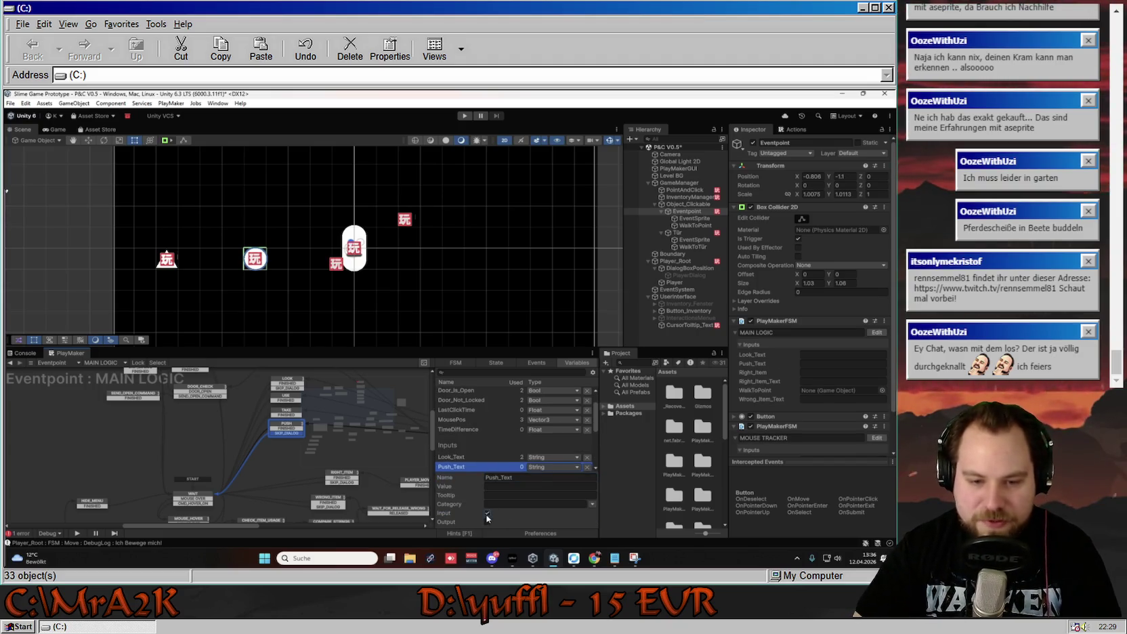
{"action": "scroll", "coordinate": [805, 432], "scroll_direction": "down", "scroll_amount": 2}
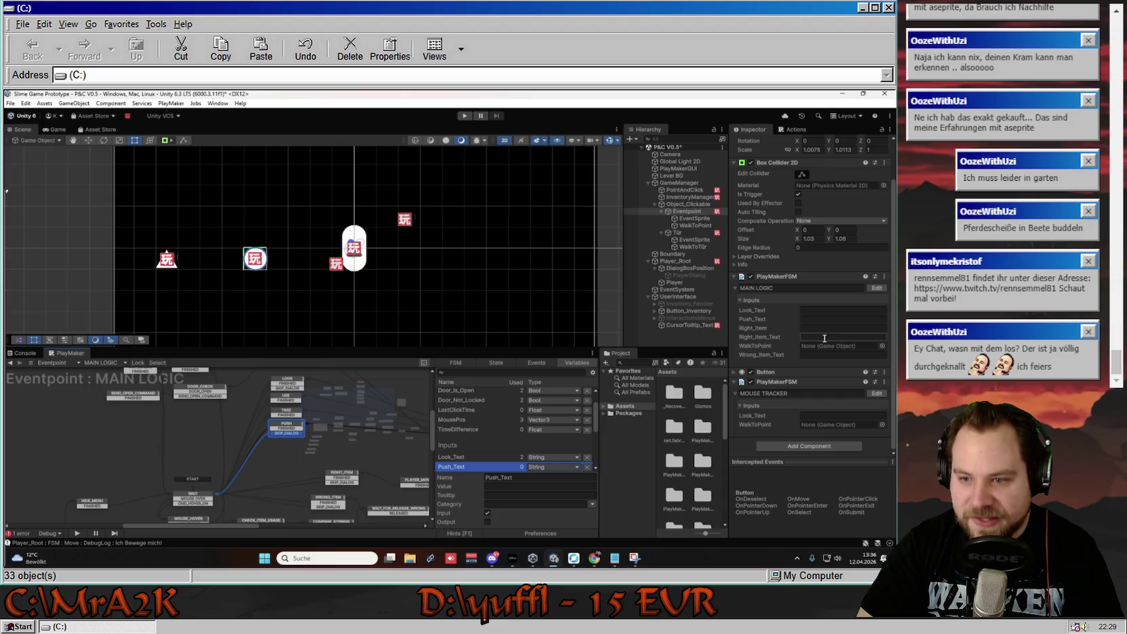
{"action": "left_click", "coordinate": [739, 406]}
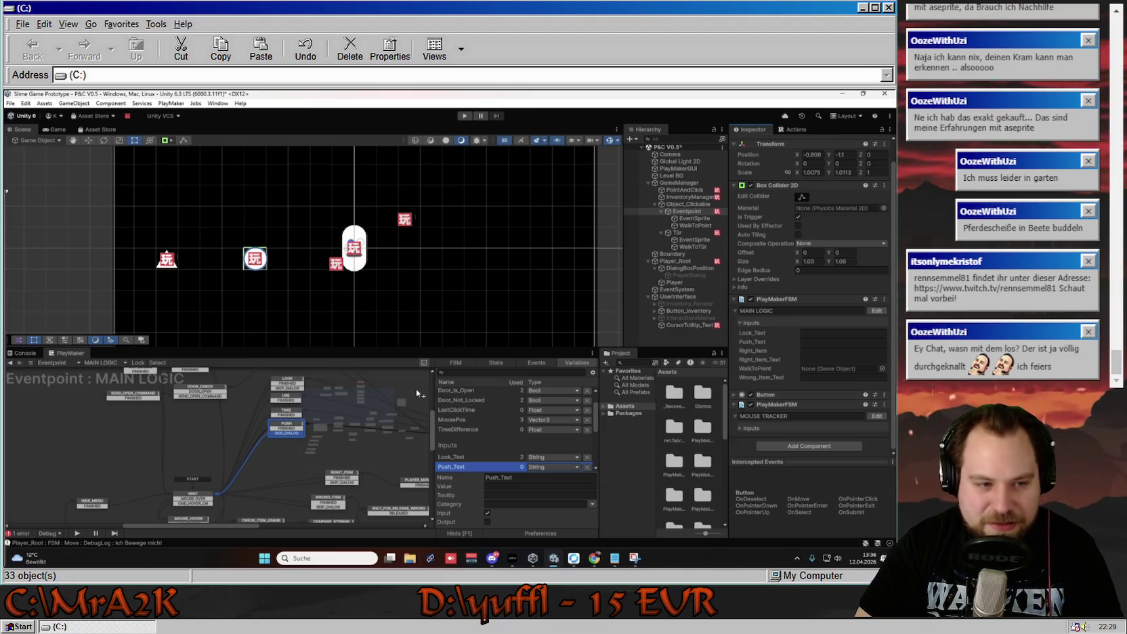
Select DOOR_LOCKED and expand its Set Property action showing 'Die Tür ist verschlossen!'.
{"action": "left_click_drag", "start_coordinate": [281, 459], "coordinate": [254, 498]}
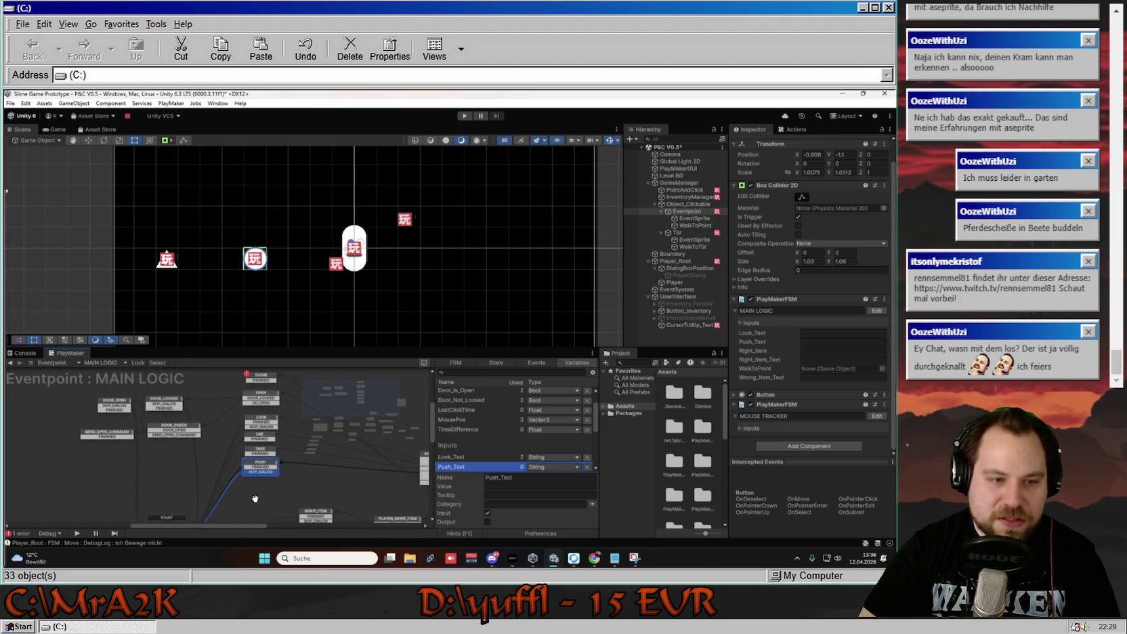
{"action": "left_click", "coordinate": [259, 397]}
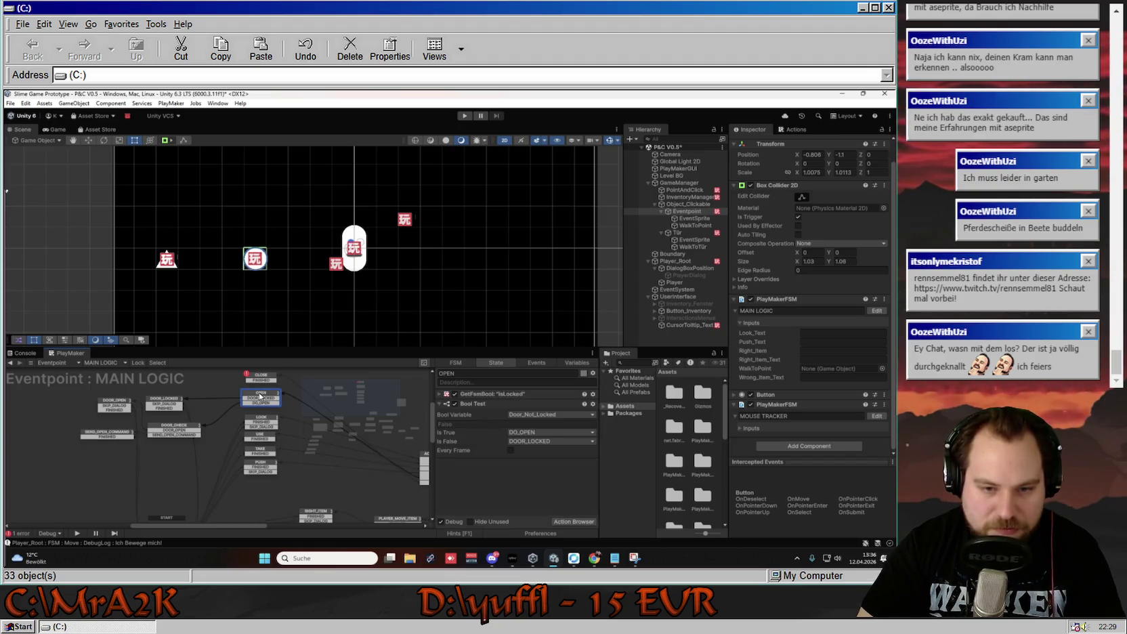
{"action": "left_click", "coordinate": [163, 405]}
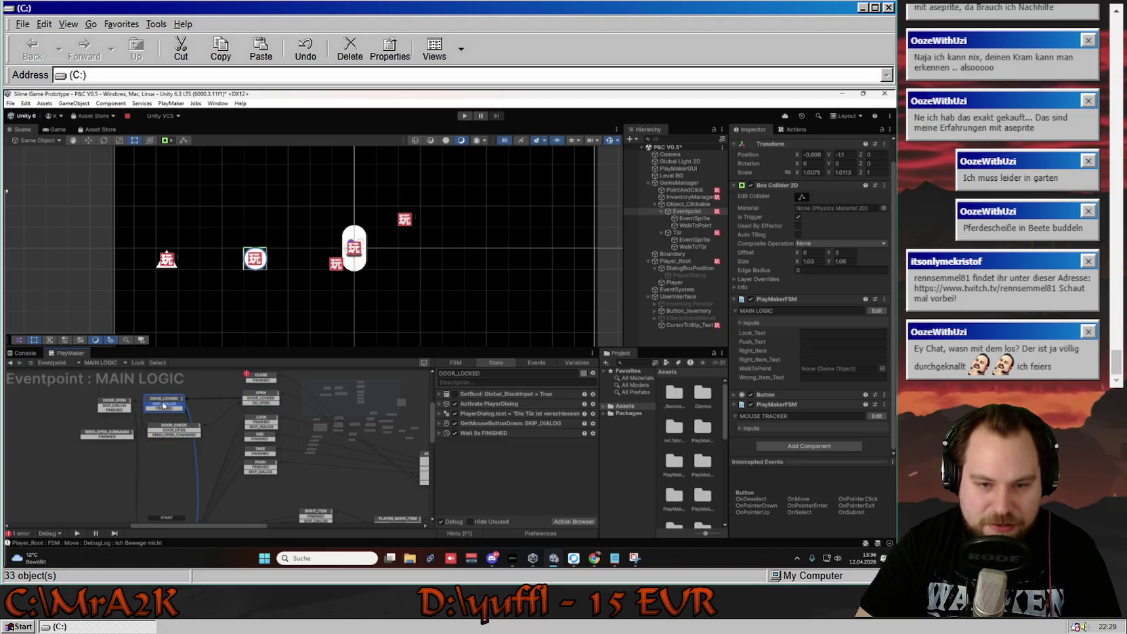
{"action": "left_click", "coordinate": [439, 413]}
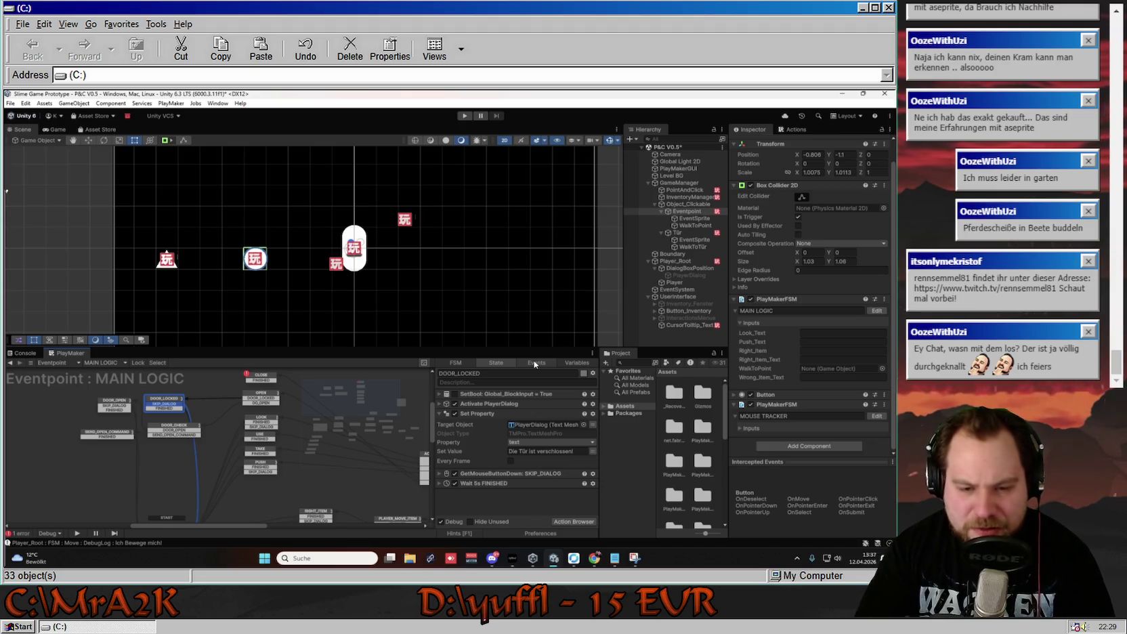
Add Use_Text as a String variable and expose it as an FSM input.
{"action": "left_click", "coordinate": [575, 362]}
{"action": "left_click", "coordinate": [494, 512]}
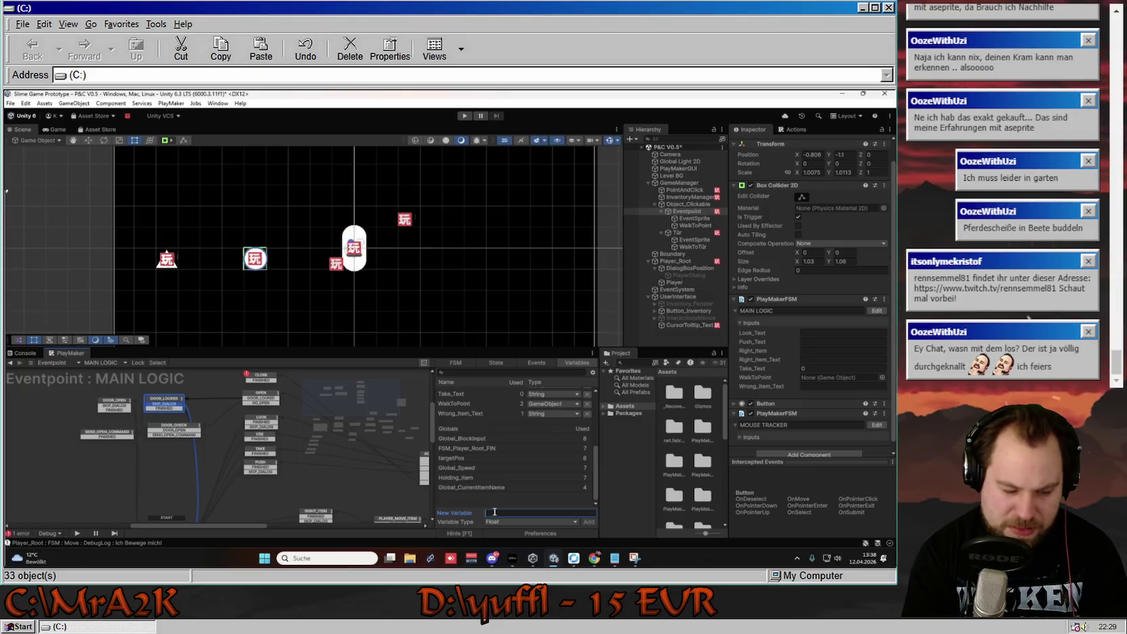
{"action": "type", "text": "us"}
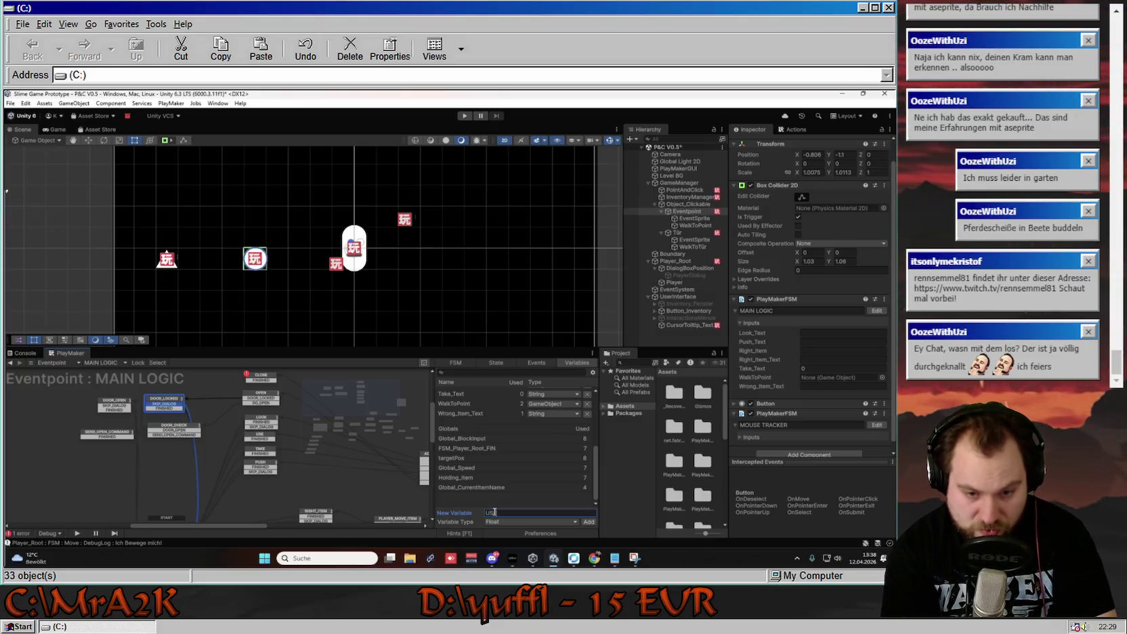
{"action": "type", "text": "e_Text"}
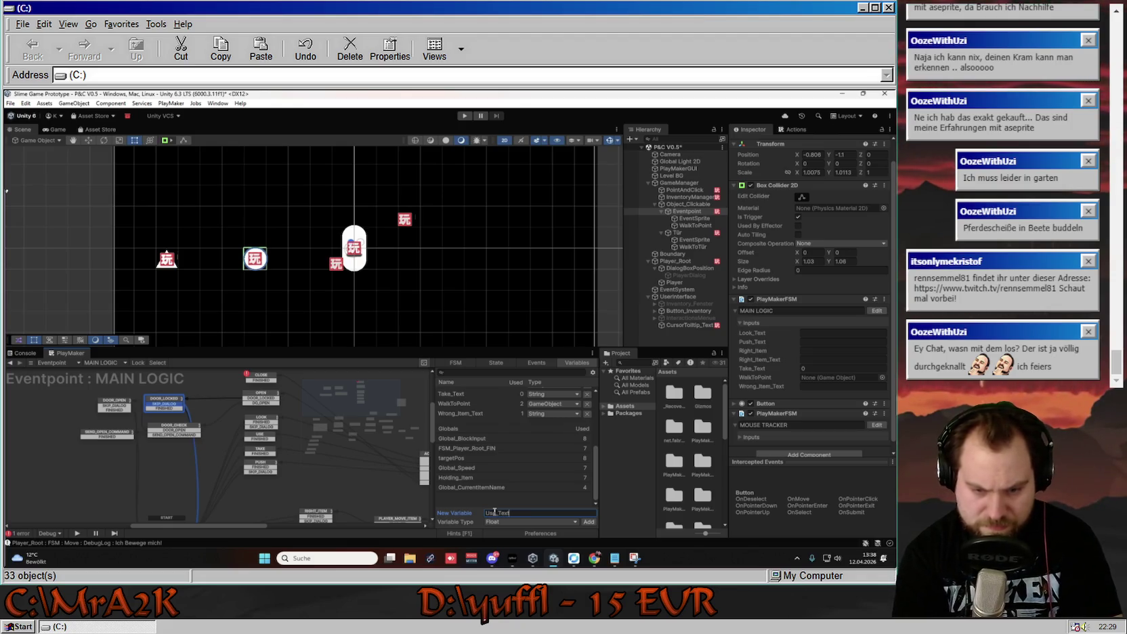
{"action": "left_click", "coordinate": [506, 520]}
{"action": "left_click", "coordinate": [515, 402]}
{"action": "left_click", "coordinate": [588, 521]}
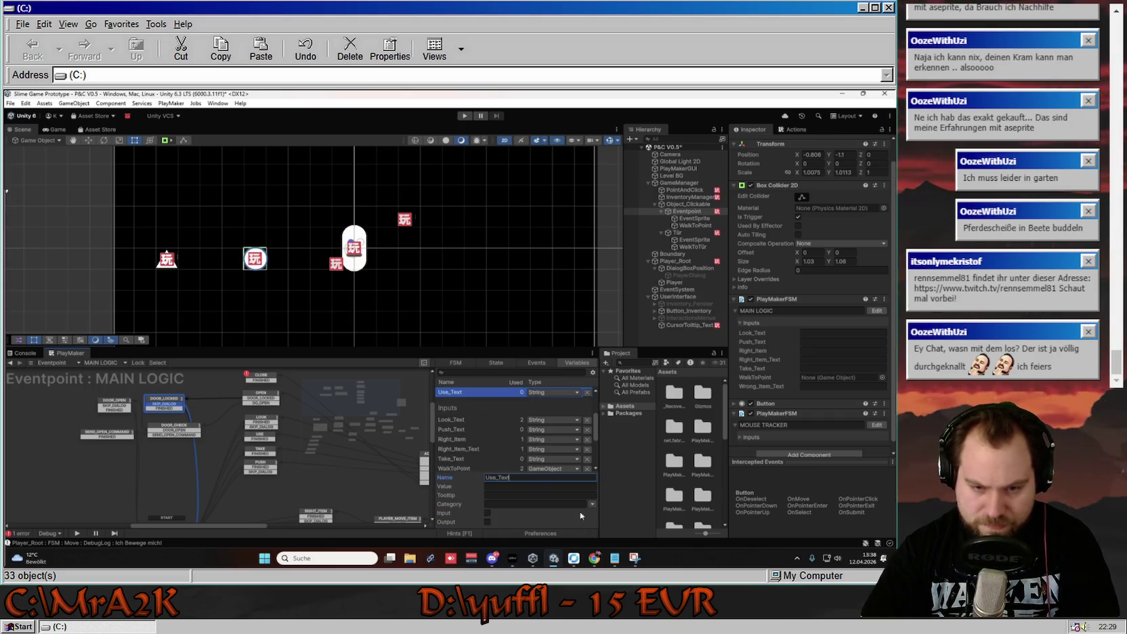
{"action": "left_click", "coordinate": [486, 512]}
{"action": "left_click", "coordinate": [501, 461]}
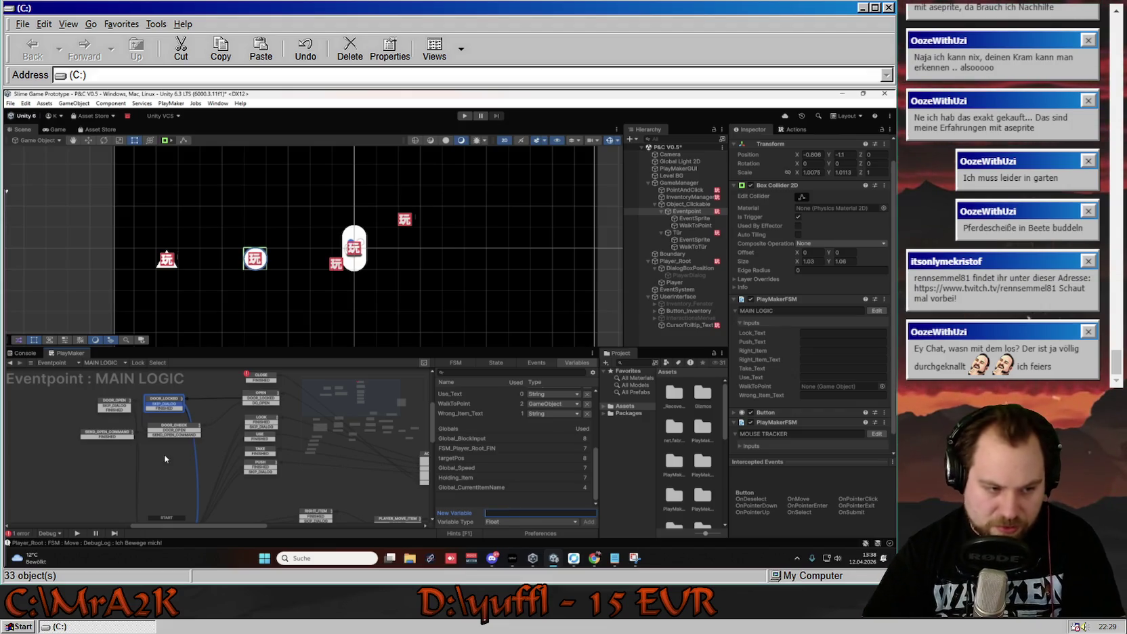
Replace 'verschlossen' with 'schon offen' in DOOR_OPEN's Set Property dialog text.
{"action": "left_click", "coordinate": [111, 405]}
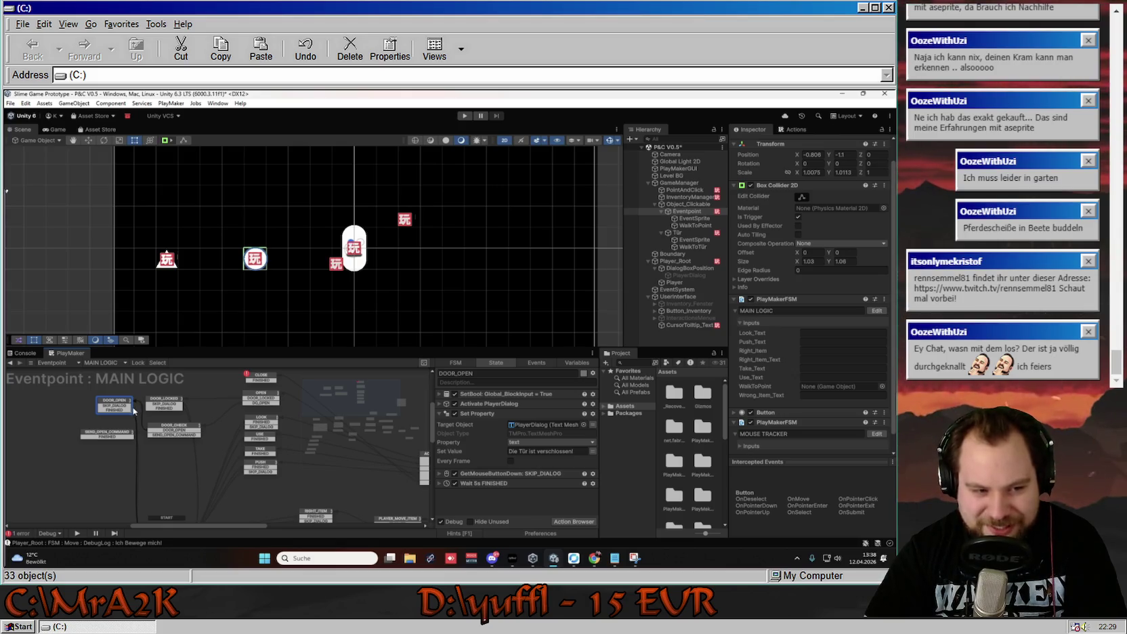
{"action": "left_click", "coordinate": [154, 405]}
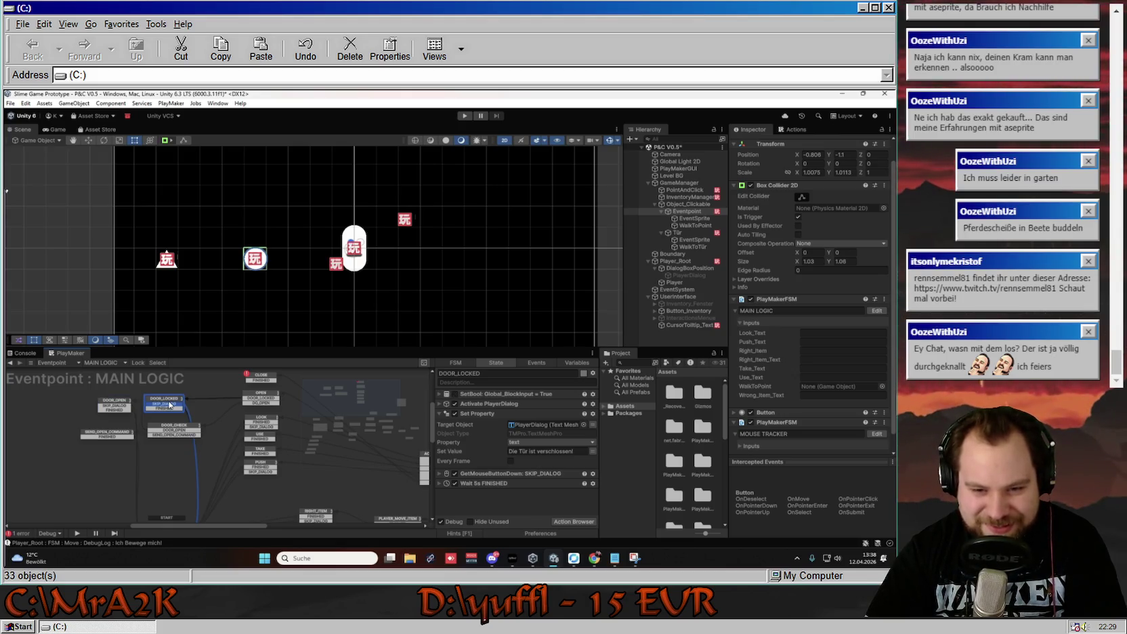
{"action": "left_click", "coordinate": [113, 404]}
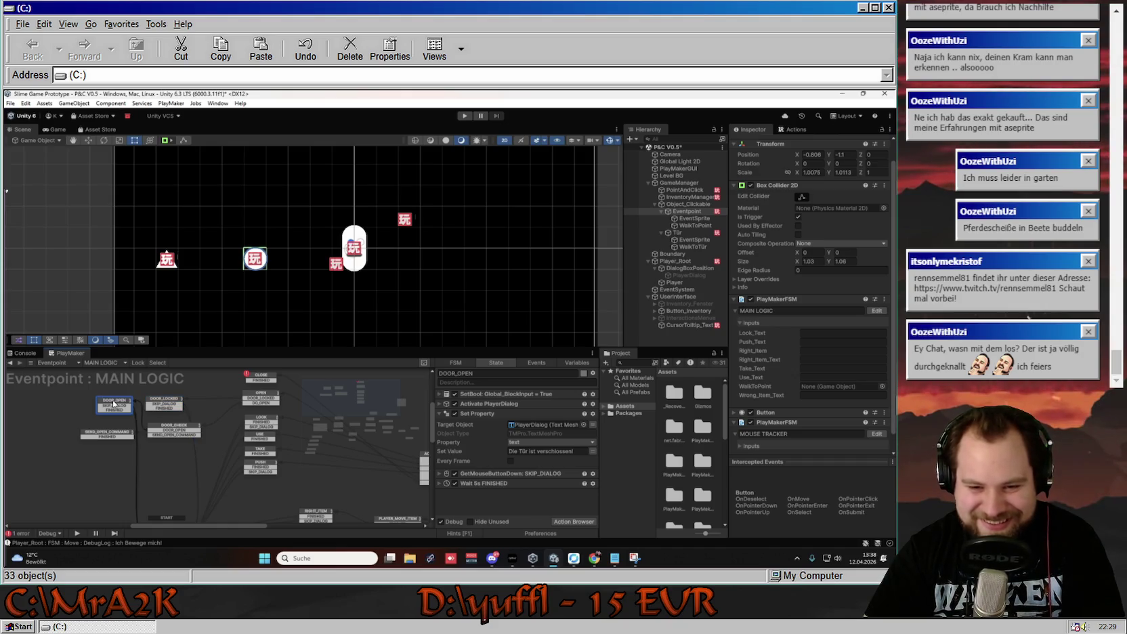
{"action": "left_click", "coordinate": [577, 453]}
{"action": "left_click", "coordinate": [579, 451]}
{"action": "left_click_drag", "start_coordinate": [546, 454], "coordinate": [540, 454]}
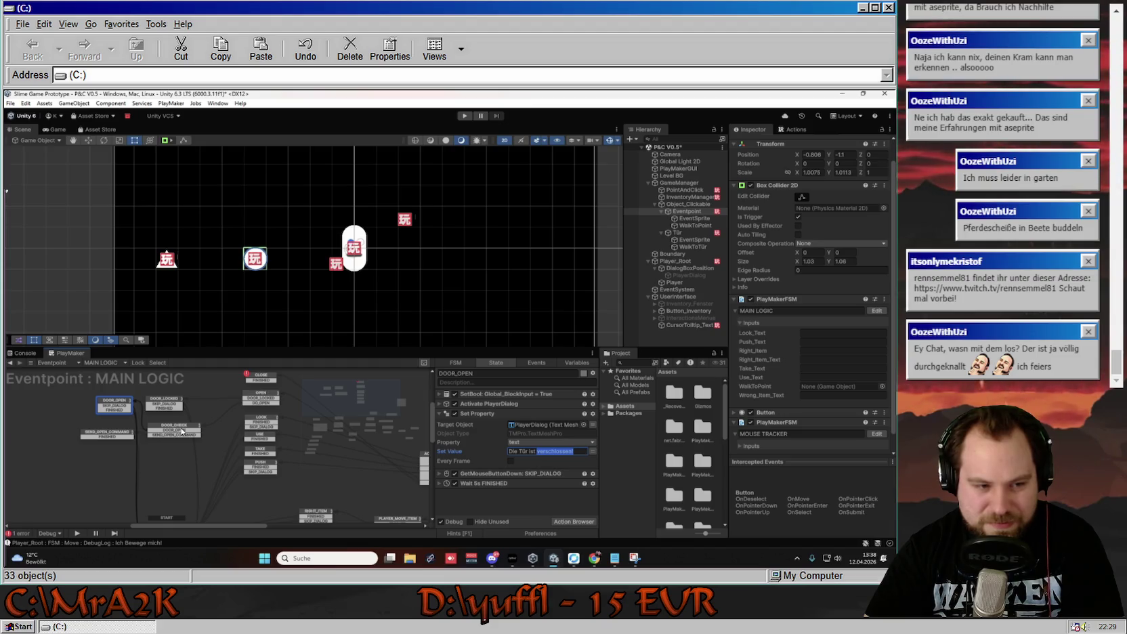
{"action": "left_click_drag", "start_coordinate": [574, 451], "coordinate": [539, 455]}
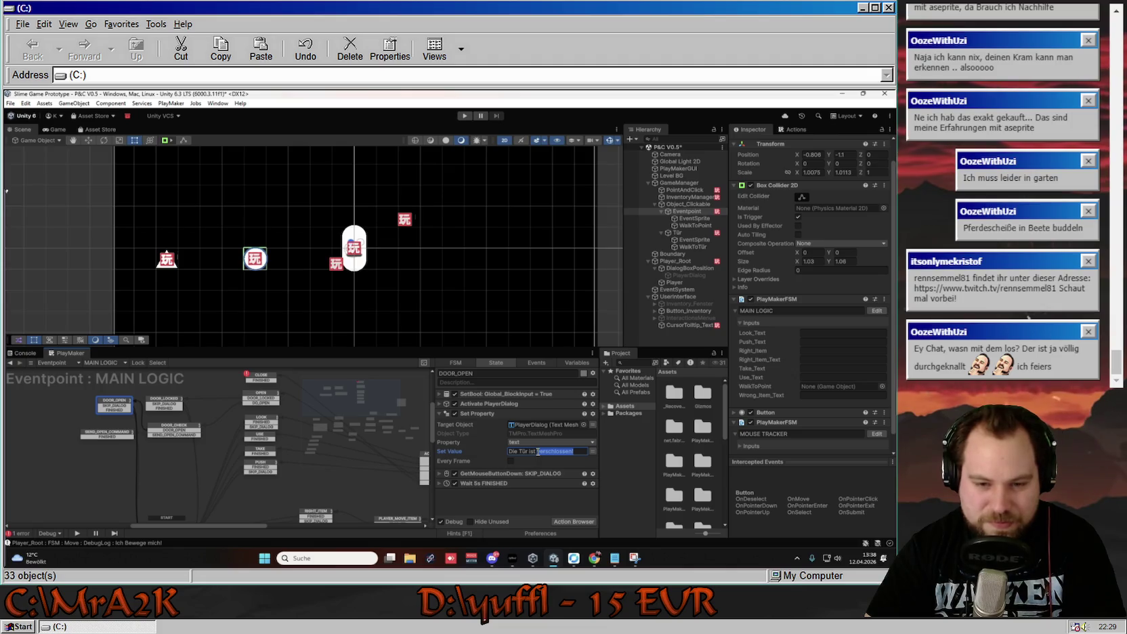
{"action": "type", "text": "schon offen"}
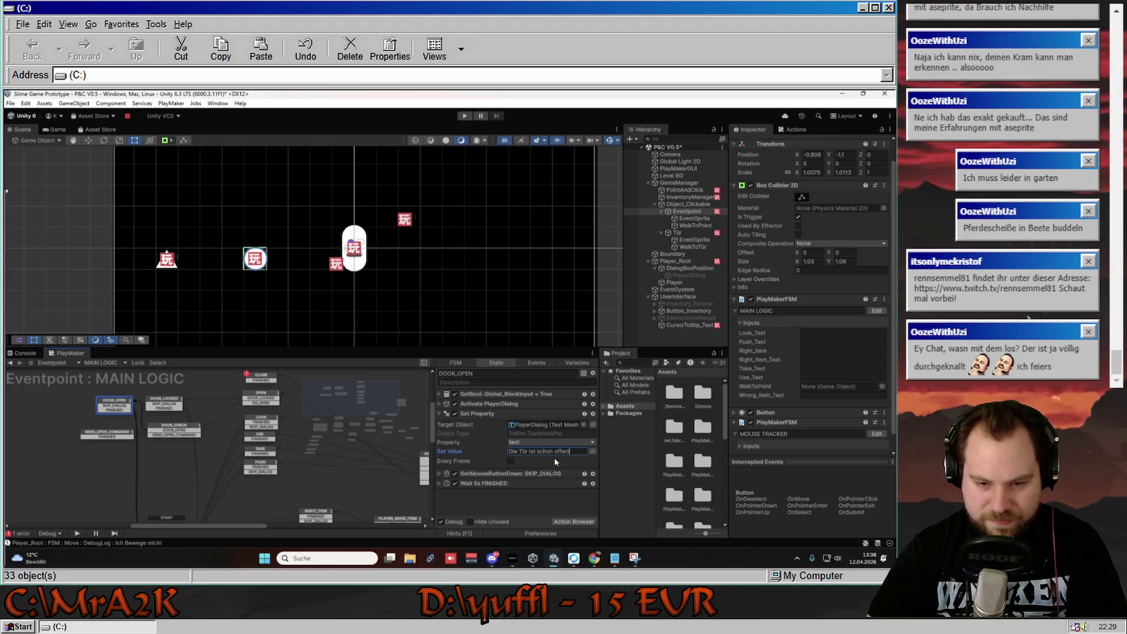
{"action": "left_click", "coordinate": [304, 436]}
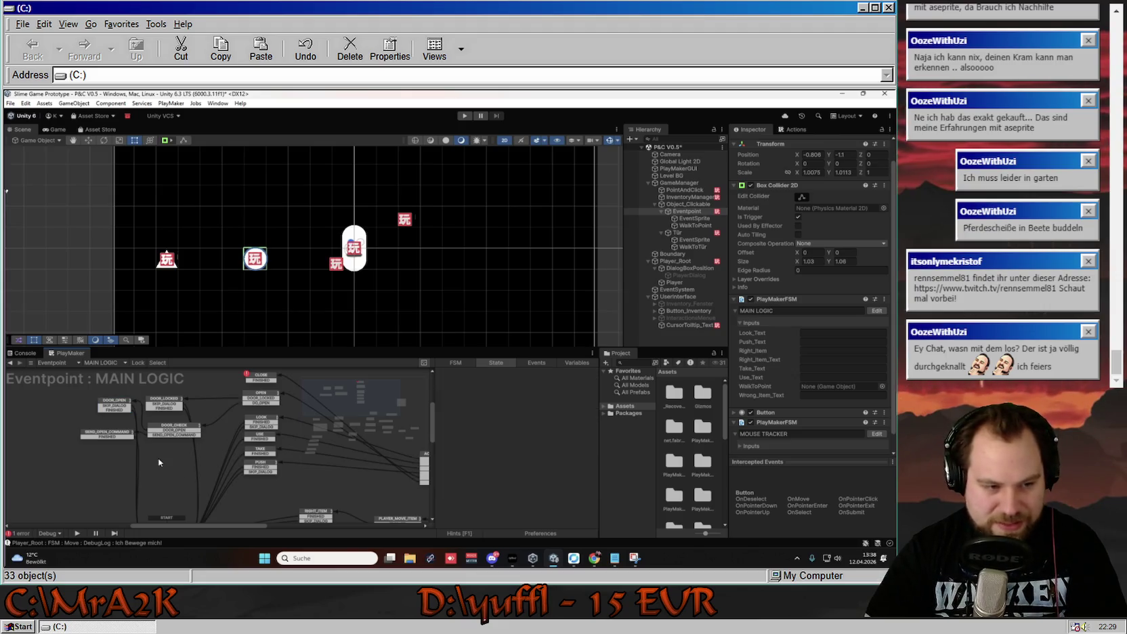
{"action": "left_click", "coordinate": [123, 435]}
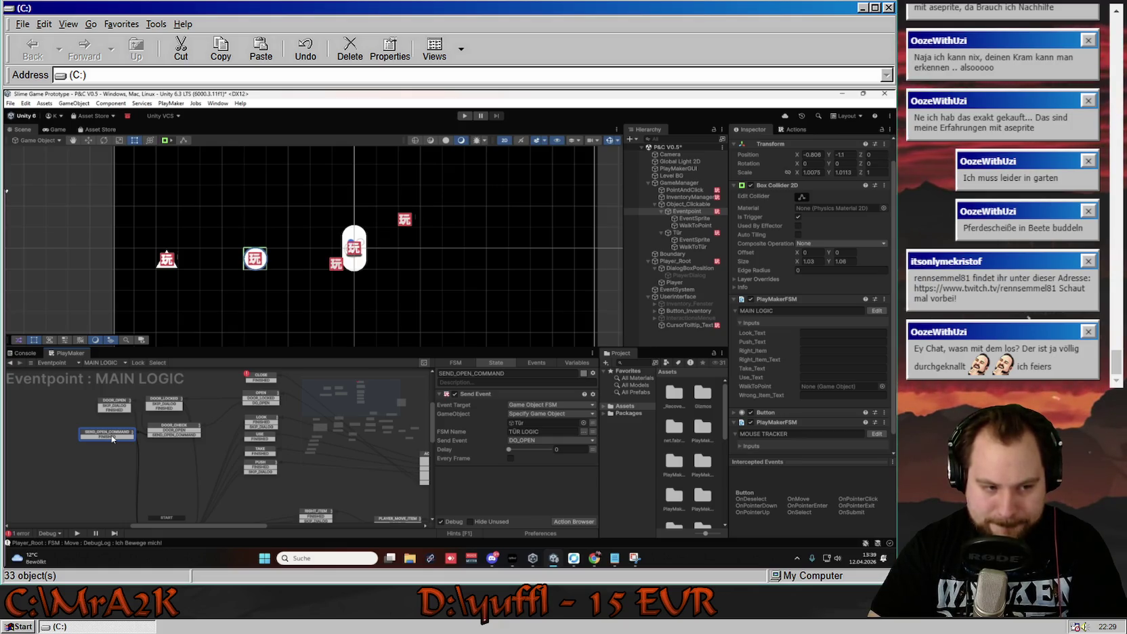
Review the DOOR_CHECK, OPEN and LOOK states, then list MAIN LOGIC's String input variables.
{"action": "left_click", "coordinate": [178, 431]}
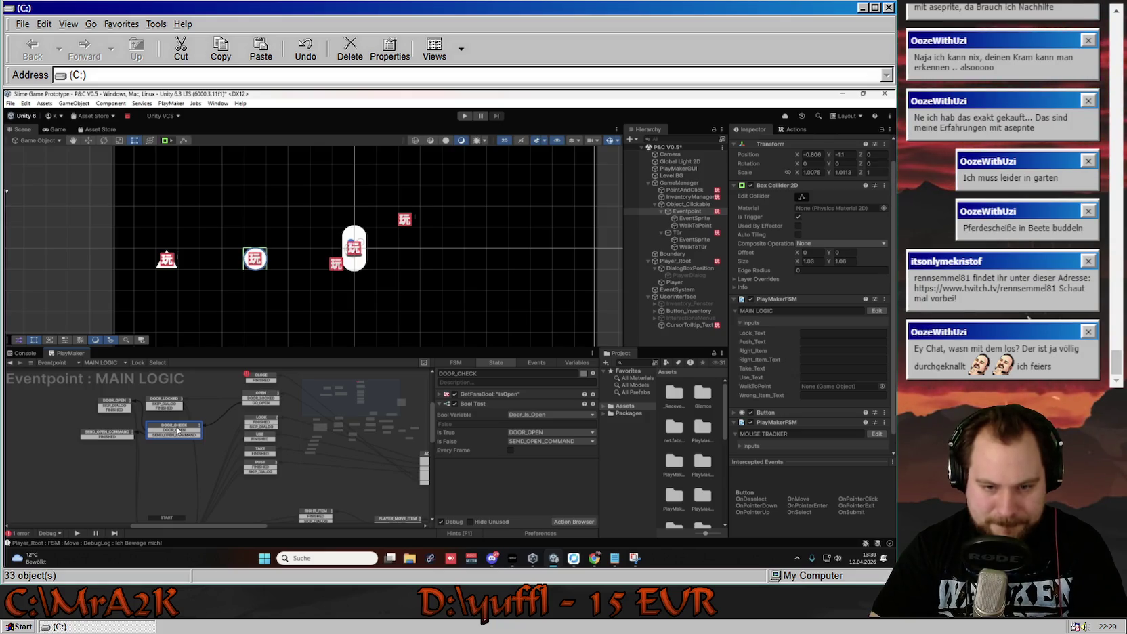
{"action": "left_click", "coordinate": [261, 400]}
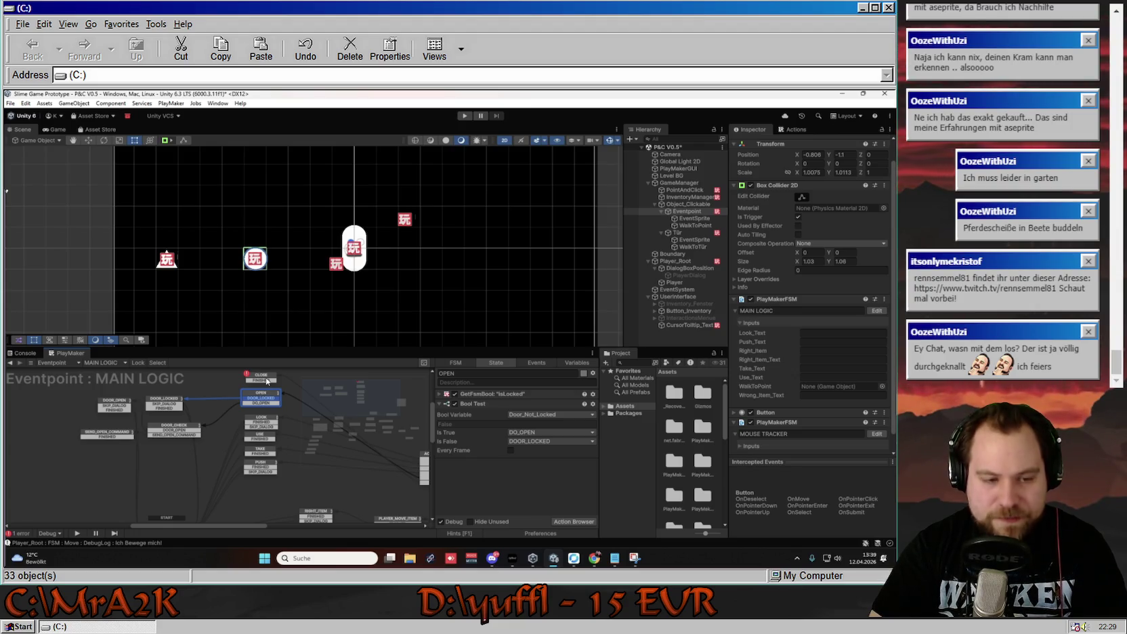
{"action": "left_click", "coordinate": [264, 421]}
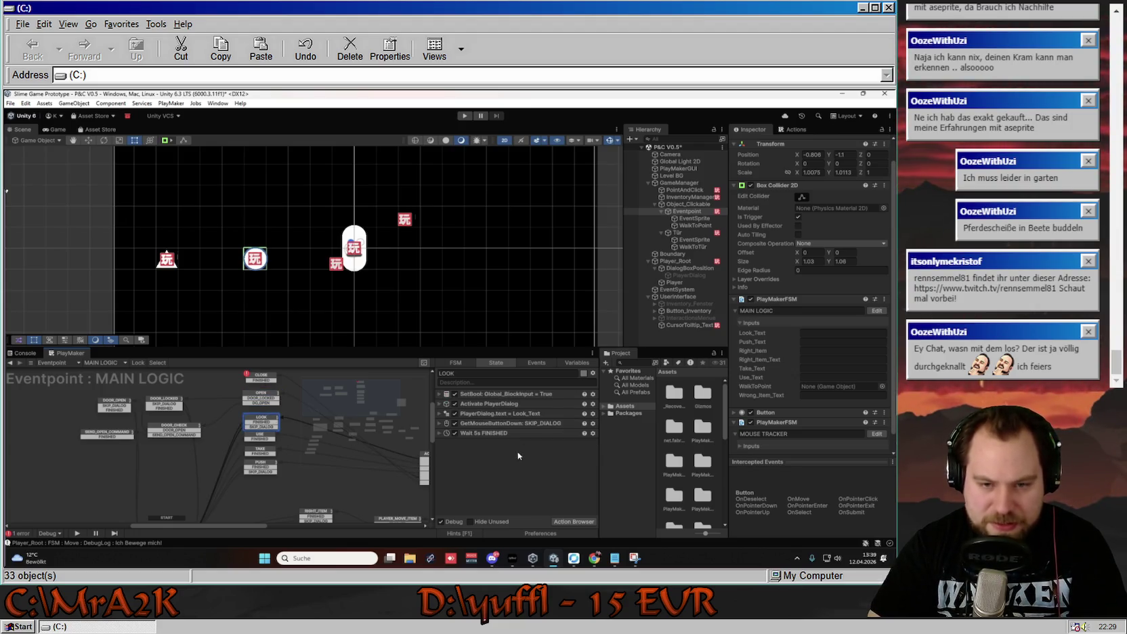
{"action": "left_click", "coordinate": [585, 363]}
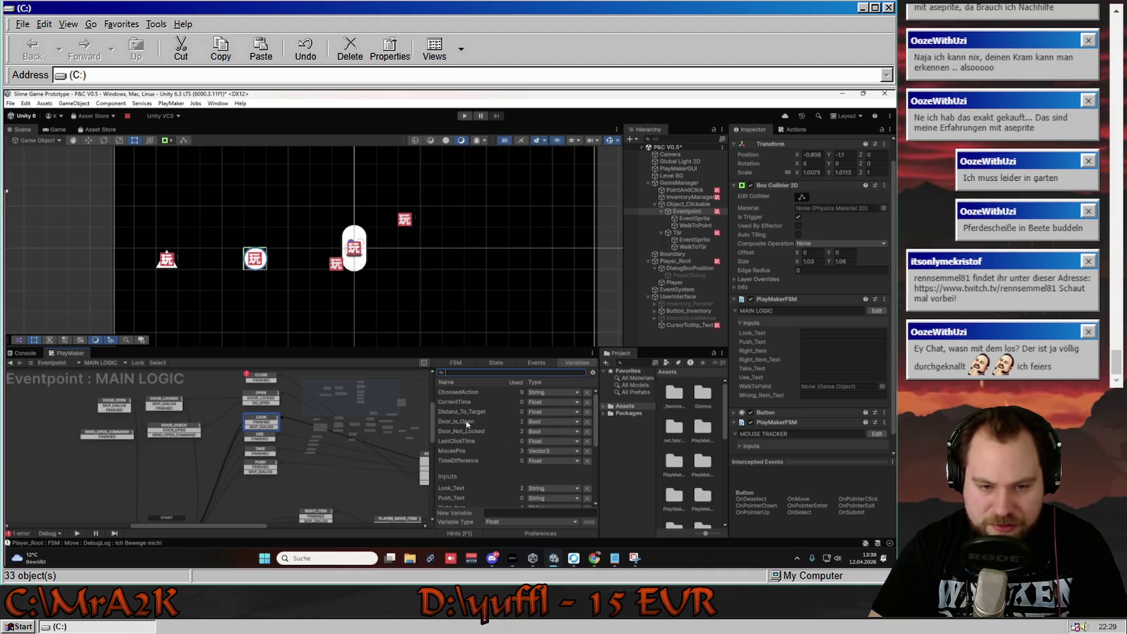
{"action": "scroll", "coordinate": [493, 439], "scroll_direction": "down", "scroll_amount": 3}
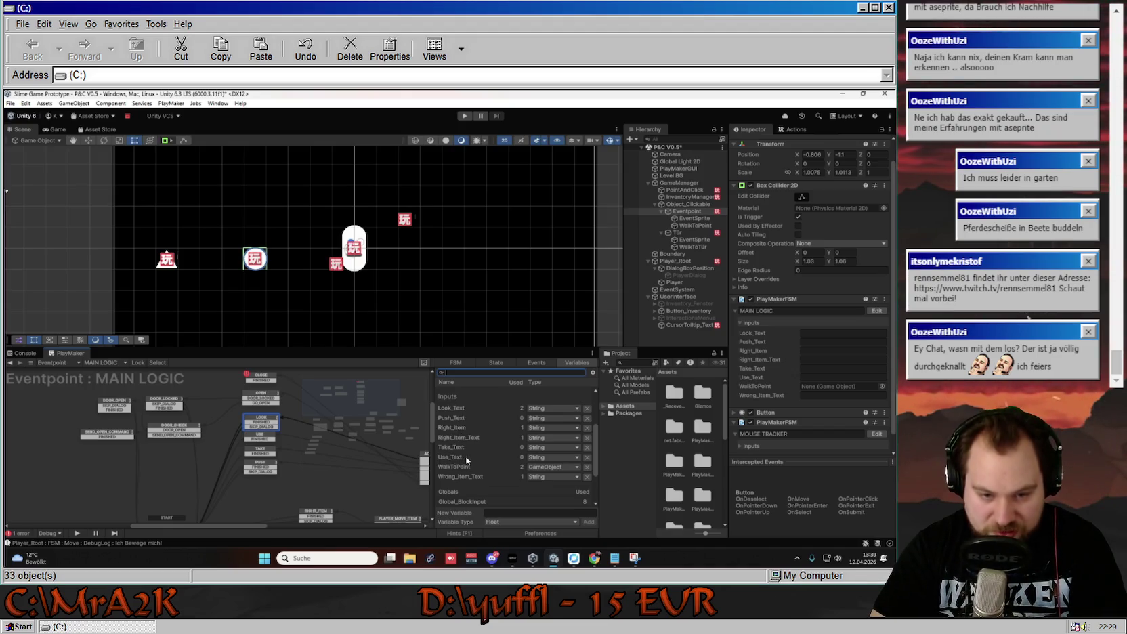
{"action": "left_click", "coordinate": [511, 512]}
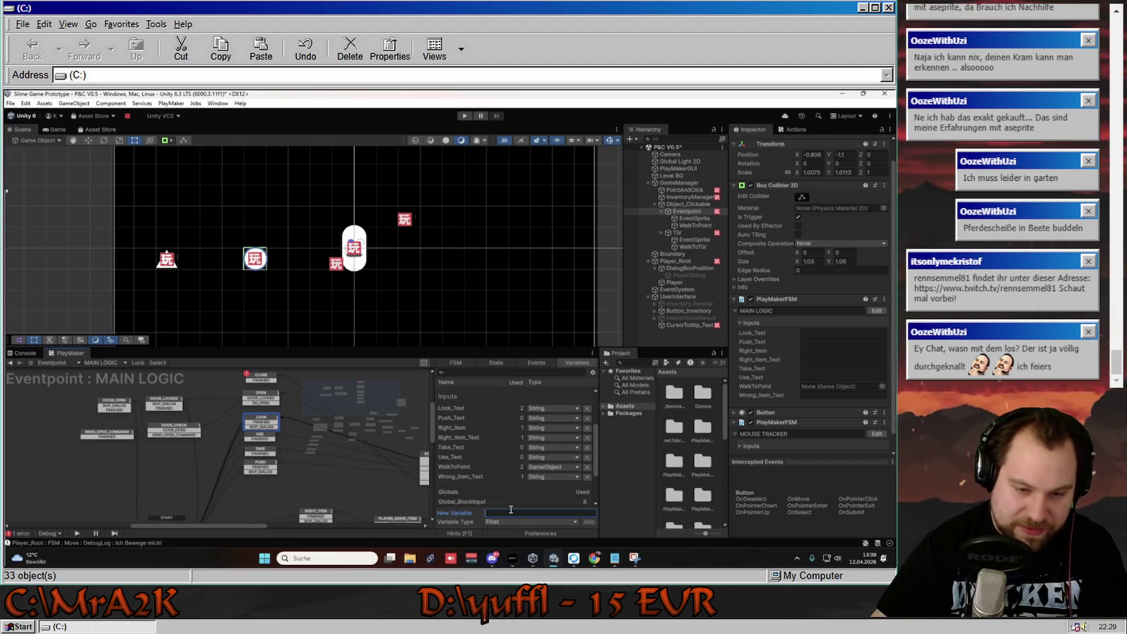
Add a String variable Open_Text and mark it as an FSM input.
{"action": "left_click", "coordinate": [541, 521]}
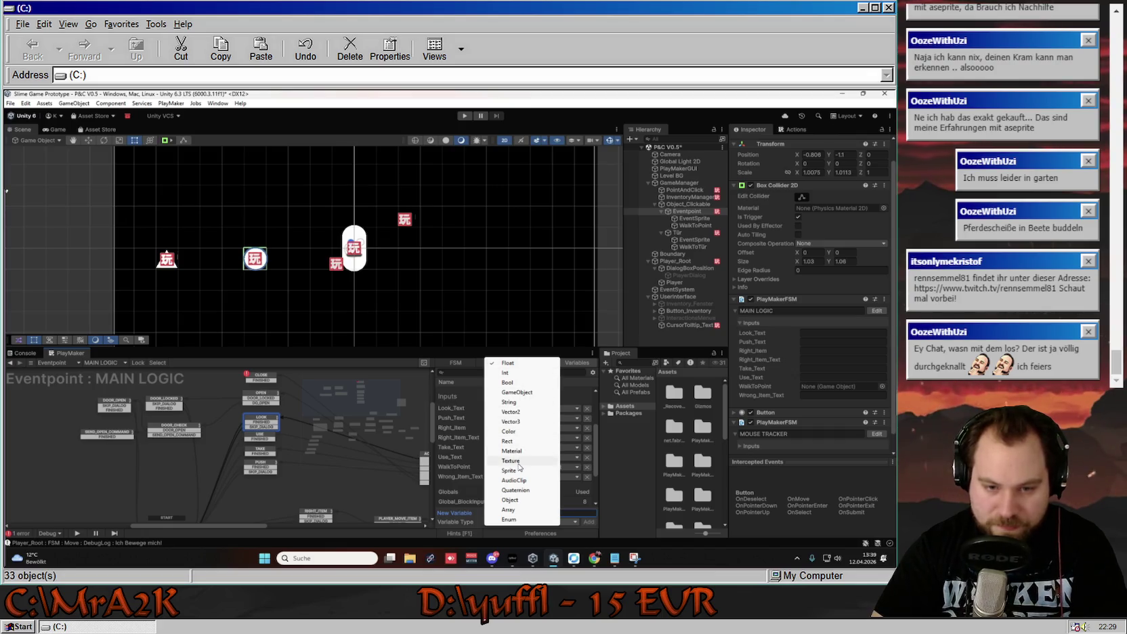
{"action": "left_click", "coordinate": [509, 402]}
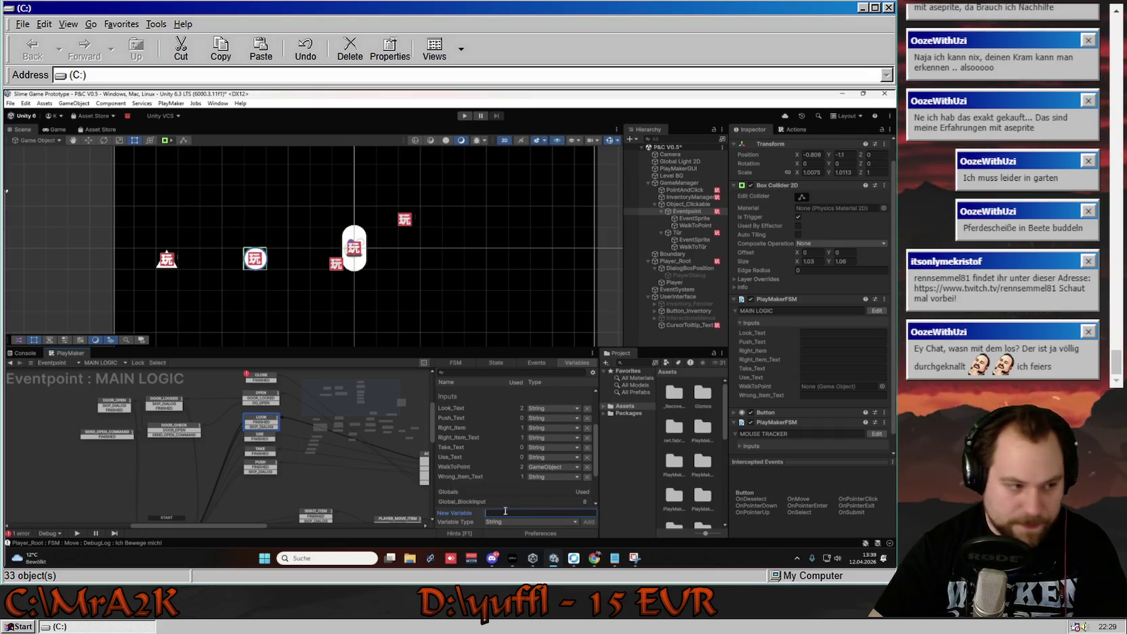
{"action": "type", "text": "Open_"}
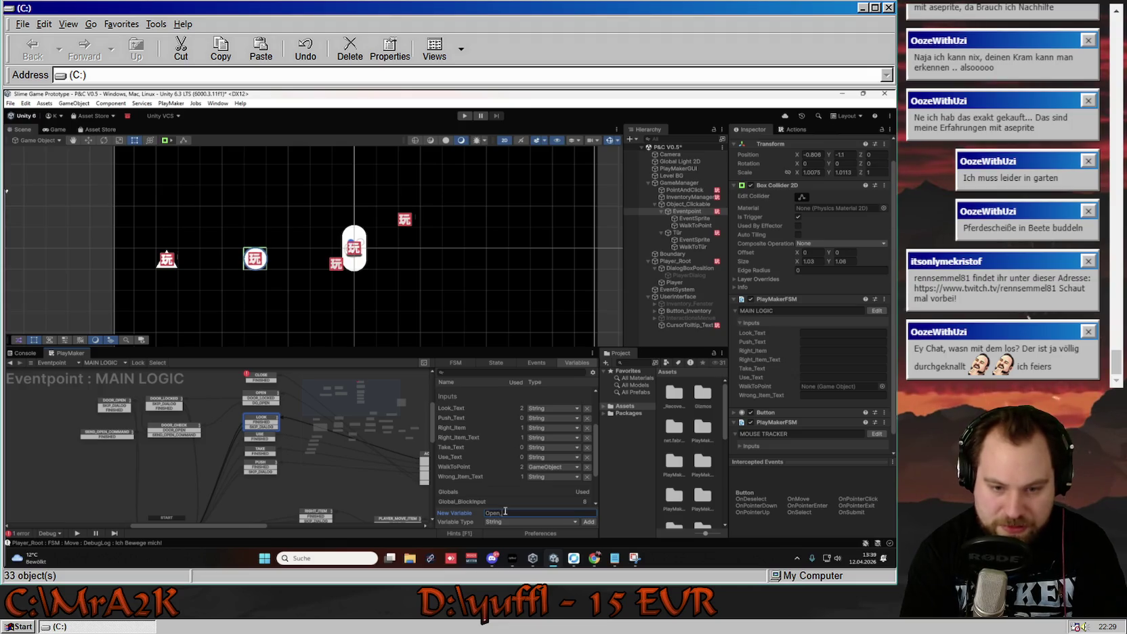
{"action": "type", "text": "Text"}
{"action": "key", "text": "Return"}
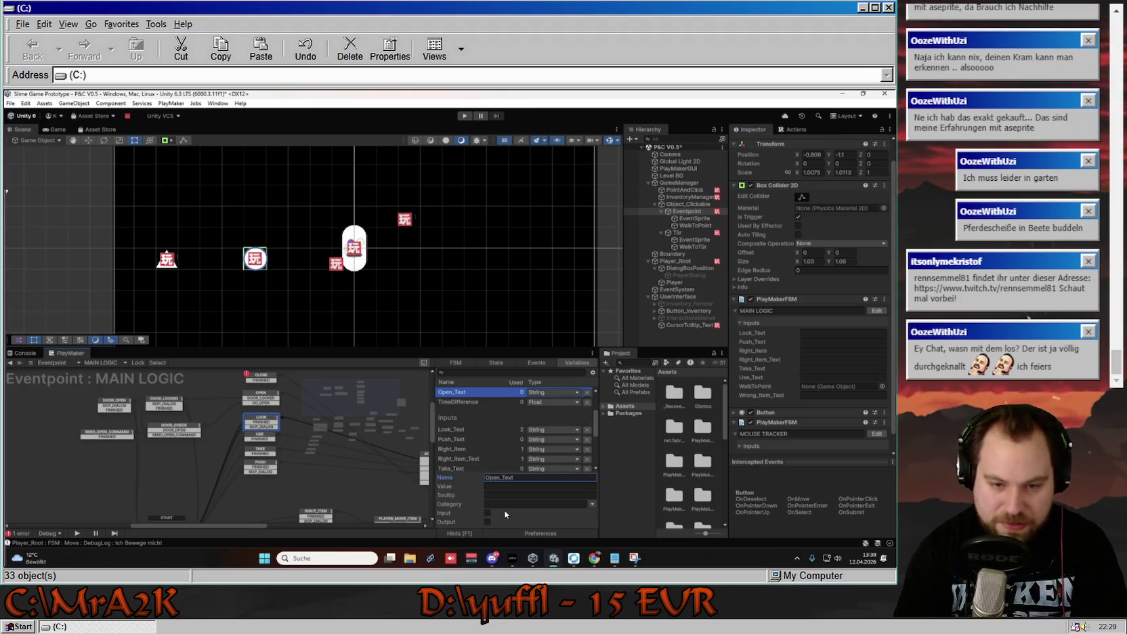
{"action": "left_click", "coordinate": [487, 513]}
{"action": "scroll", "coordinate": [496, 468], "scroll_direction": "down", "scroll_amount": 3}
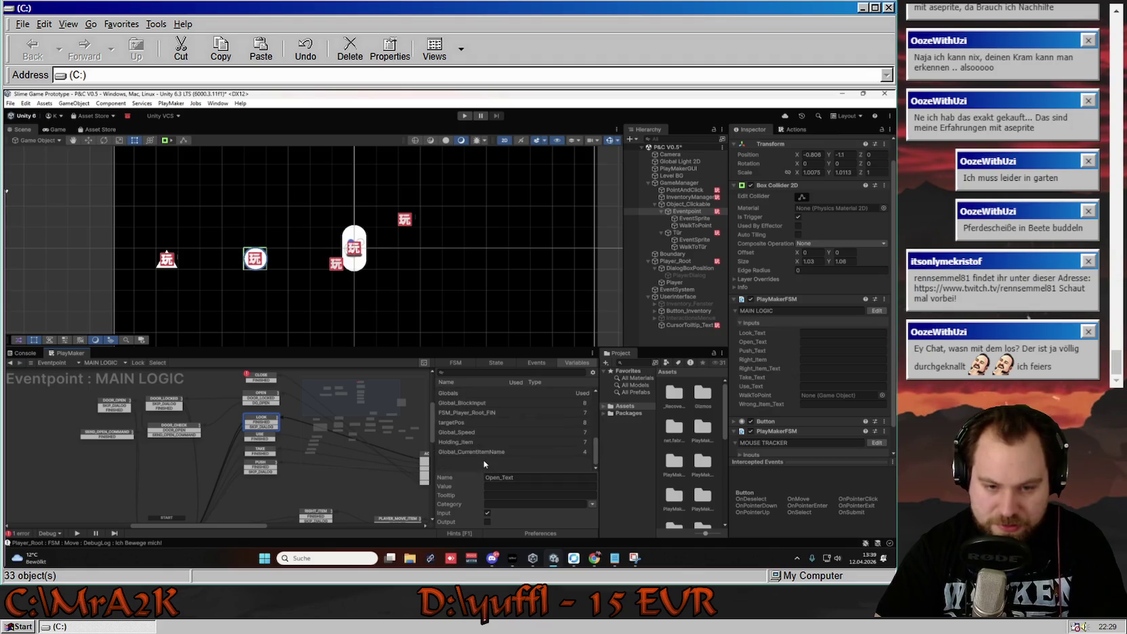
Add the String variable Close_Text, mark it as an input, and deselect it.
{"action": "left_click", "coordinate": [507, 514]}
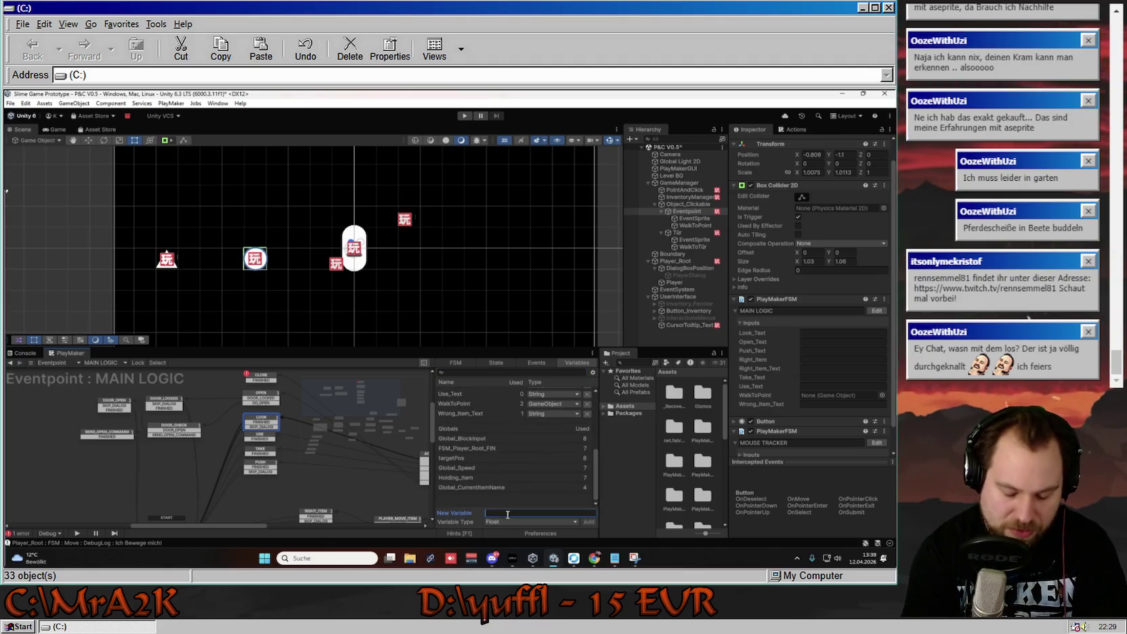
{"action": "type", "text": "Cl"}
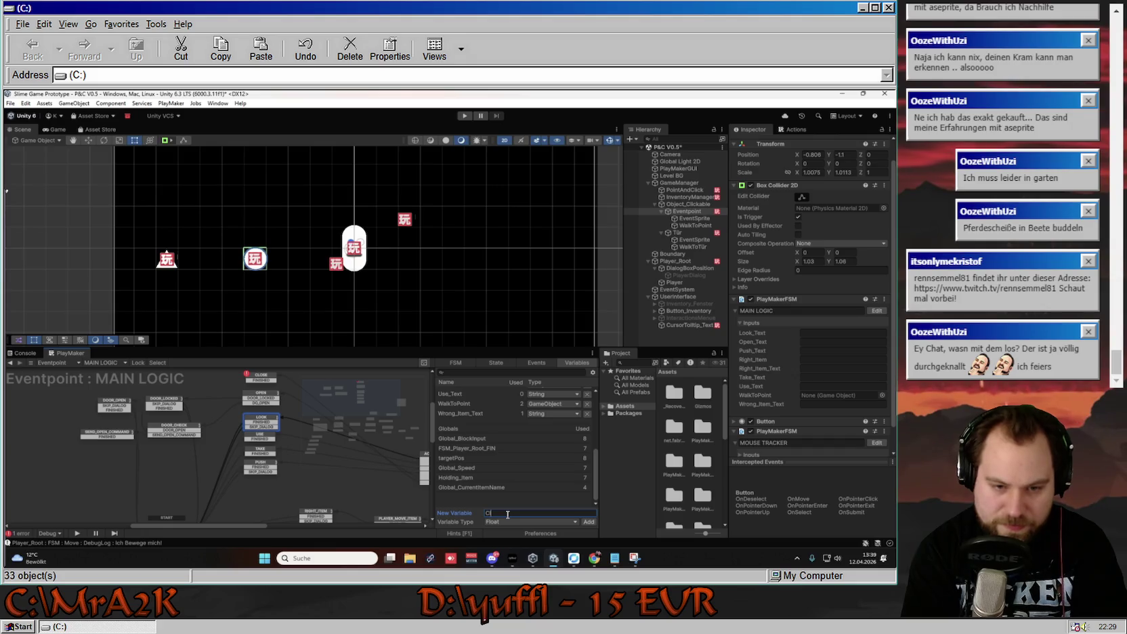
{"action": "type", "text": "ick_Tri"}
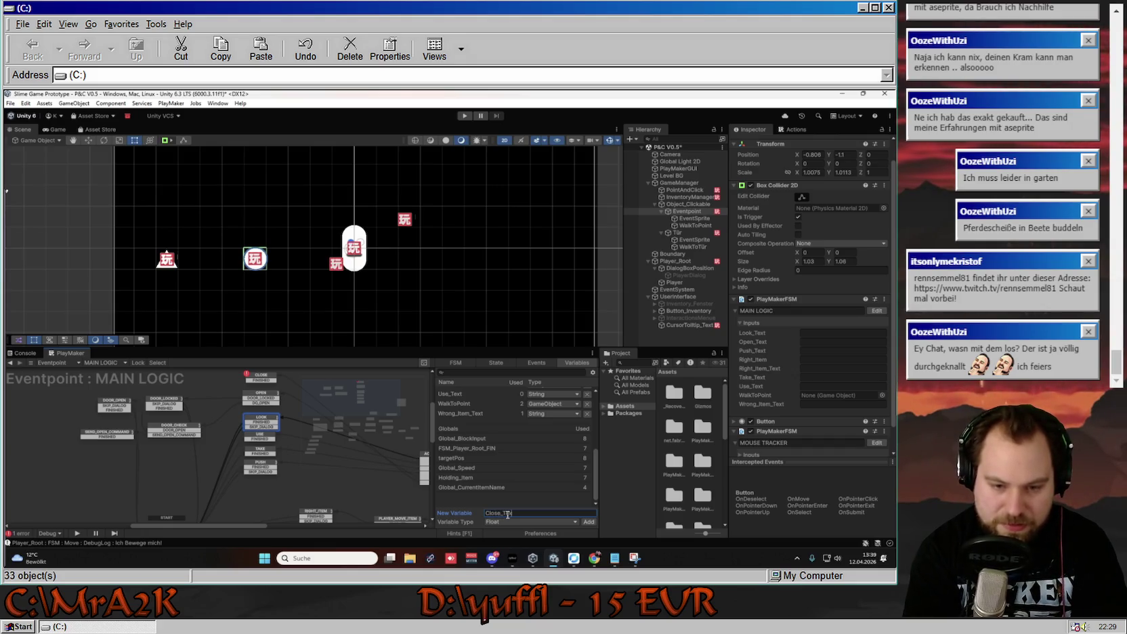
{"action": "left_click", "coordinate": [513, 522]}
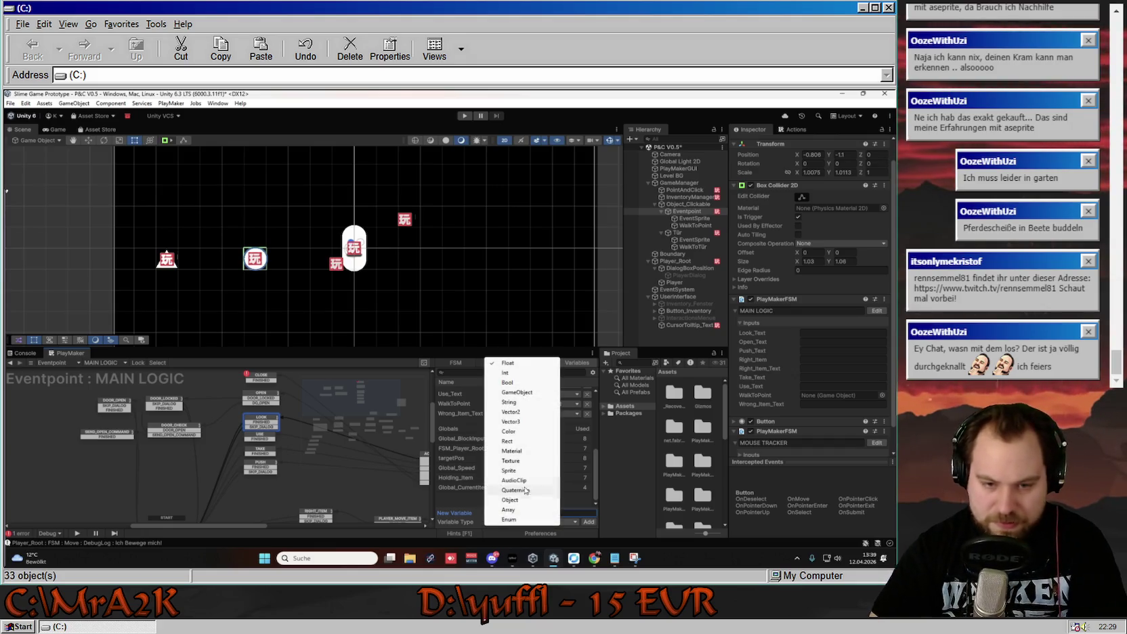
{"action": "left_click", "coordinate": [521, 406]}
{"action": "key", "text": "Return"}
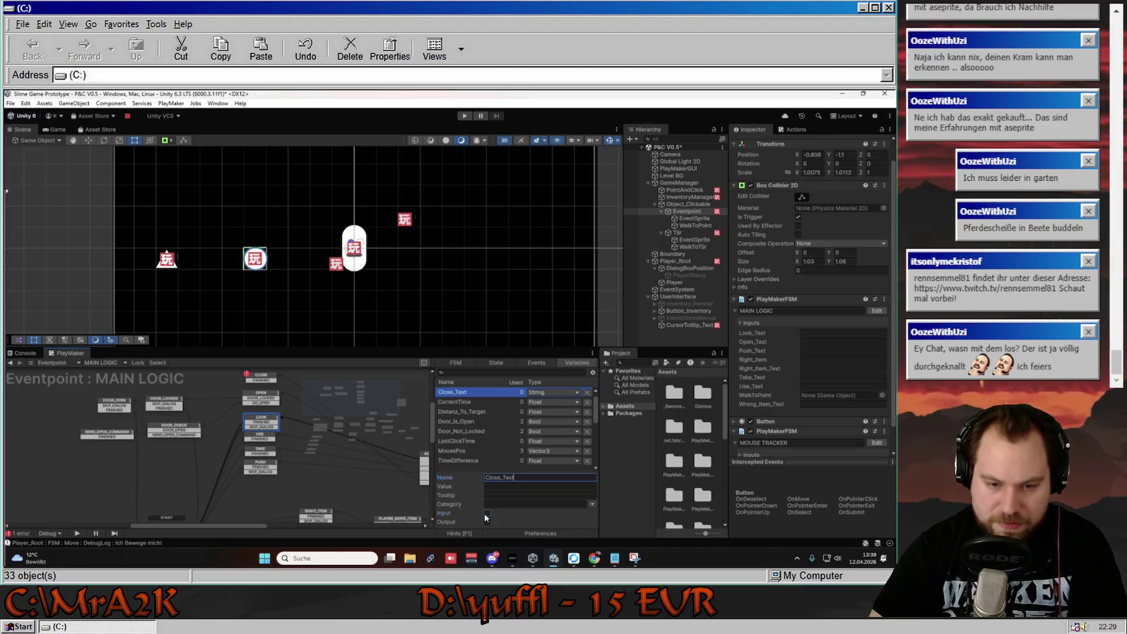
{"action": "left_click", "coordinate": [487, 513]}
{"action": "right_click", "coordinate": [497, 467]}
{"action": "left_click", "coordinate": [475, 459]}
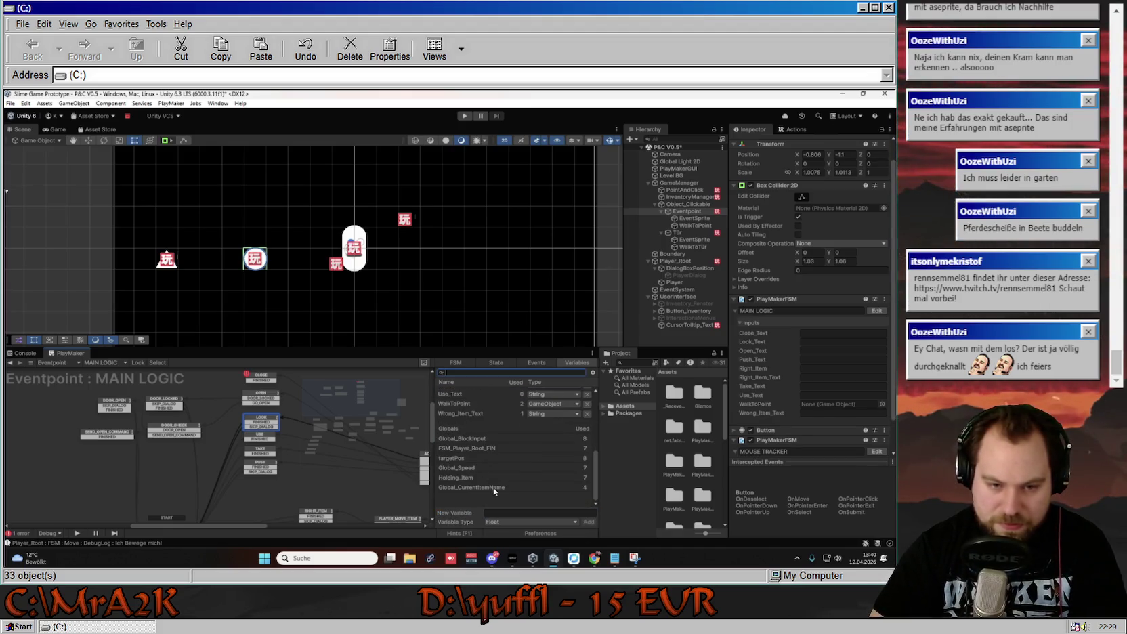
Enter the name Door_Locked_Text in the New Variable field.
{"action": "scroll", "coordinate": [492, 487], "scroll_direction": "down", "scroll_amount": 3}
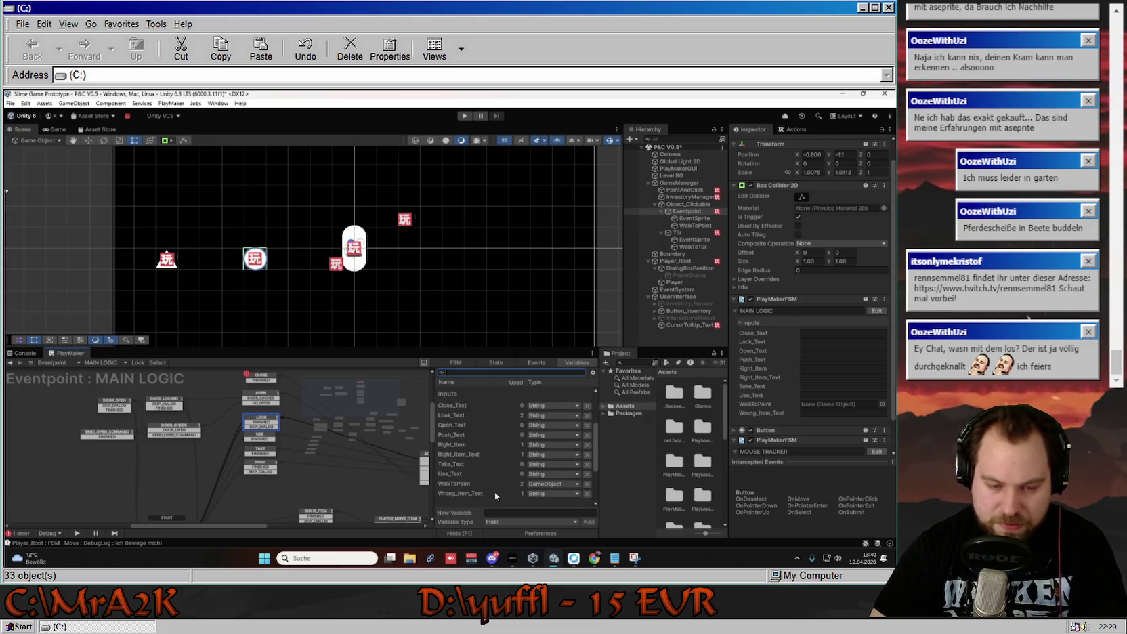
{"action": "scroll", "coordinate": [495, 491], "scroll_direction": "down", "scroll_amount": 2}
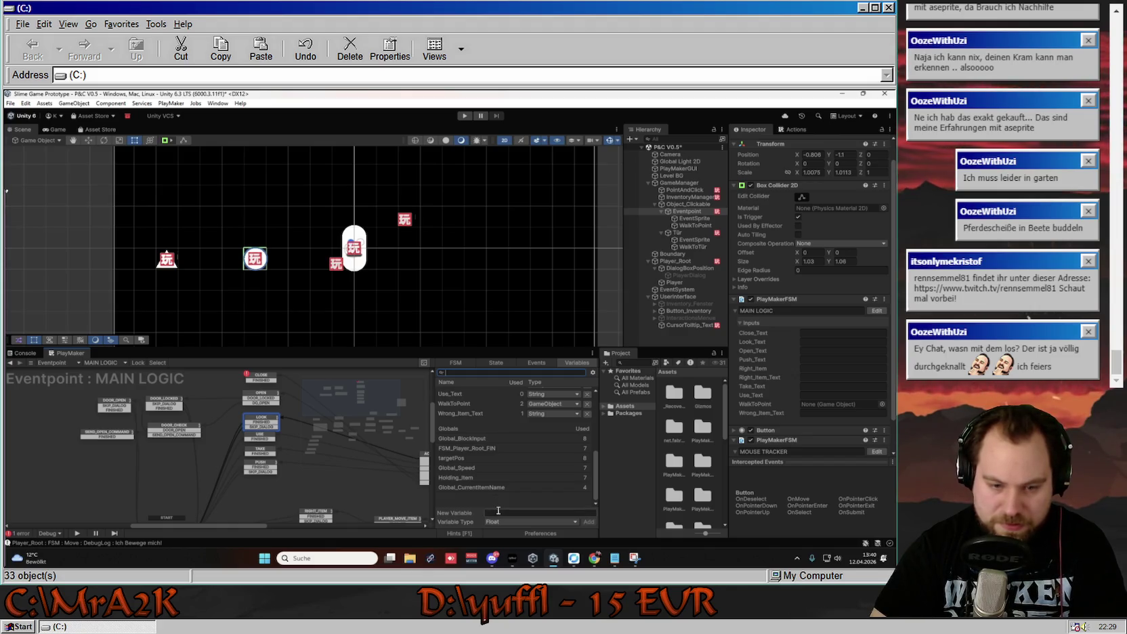
{"action": "left_click", "coordinate": [498, 510]}
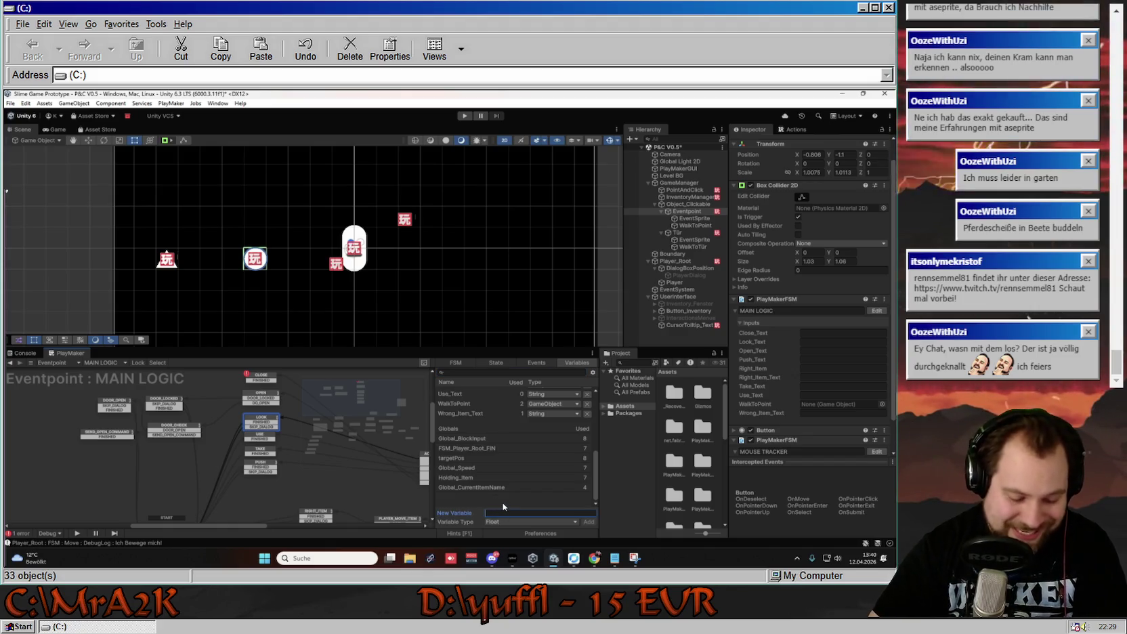
{"action": "type", "text": "Door_Locked"}
{"action": "key", "text": "BackSpace"}
{"action": "key", "text": "BackSpace"}
{"action": "key", "text": "BackSpace"}
{"action": "type", "text": "Text"}
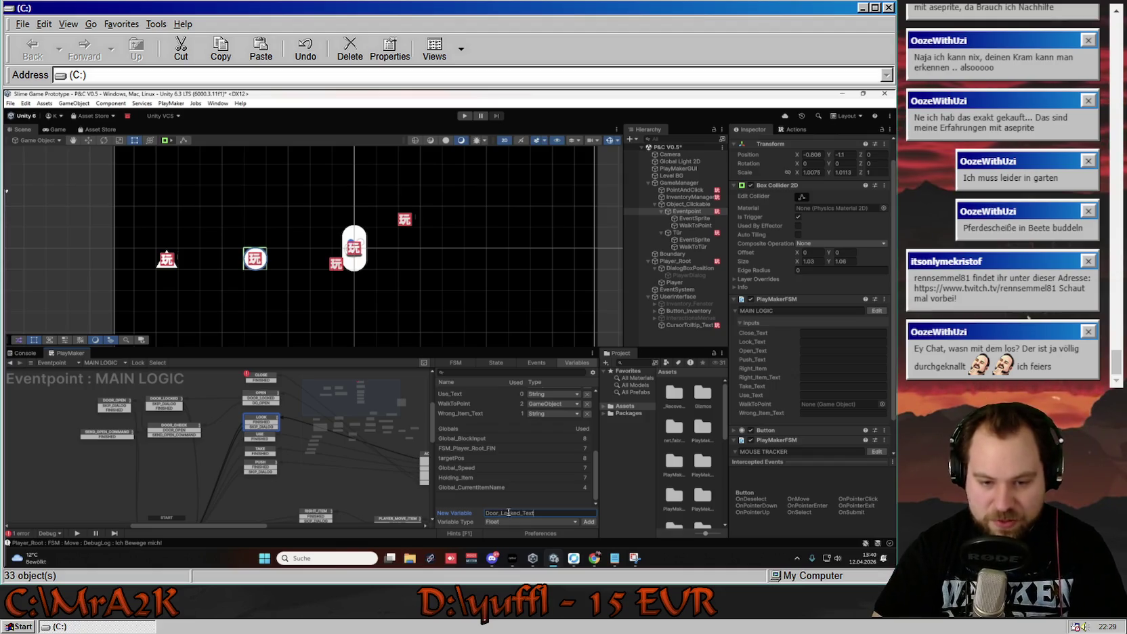
Make Door_Locked_Text a String, add it, tick Input, and clear the selection.
{"action": "left_click", "coordinate": [528, 522]}
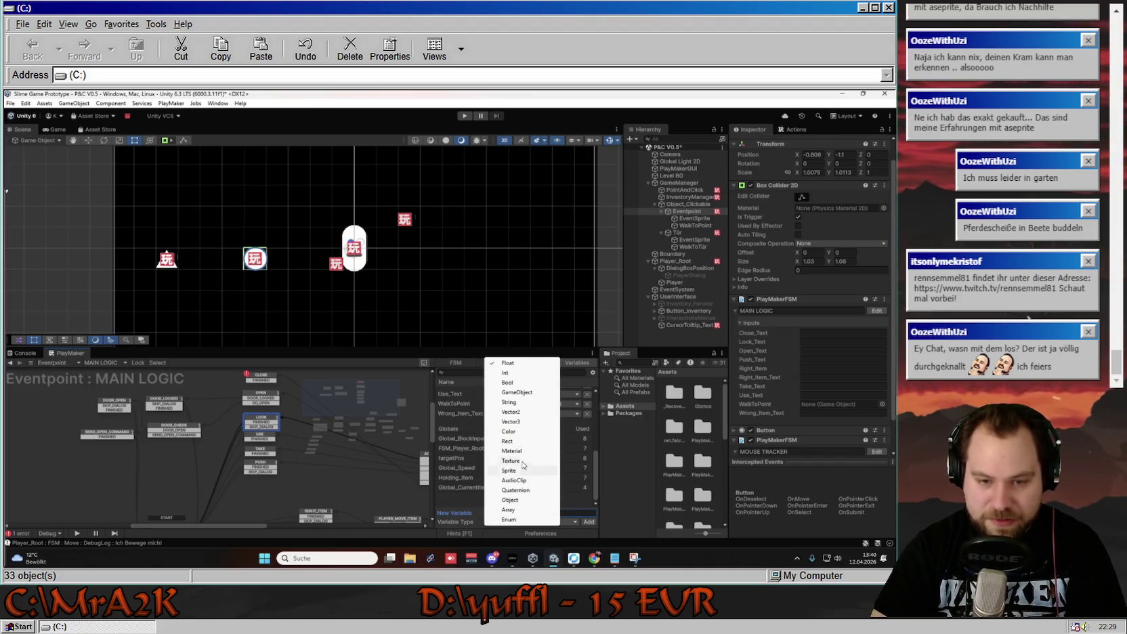
{"action": "left_click", "coordinate": [515, 404]}
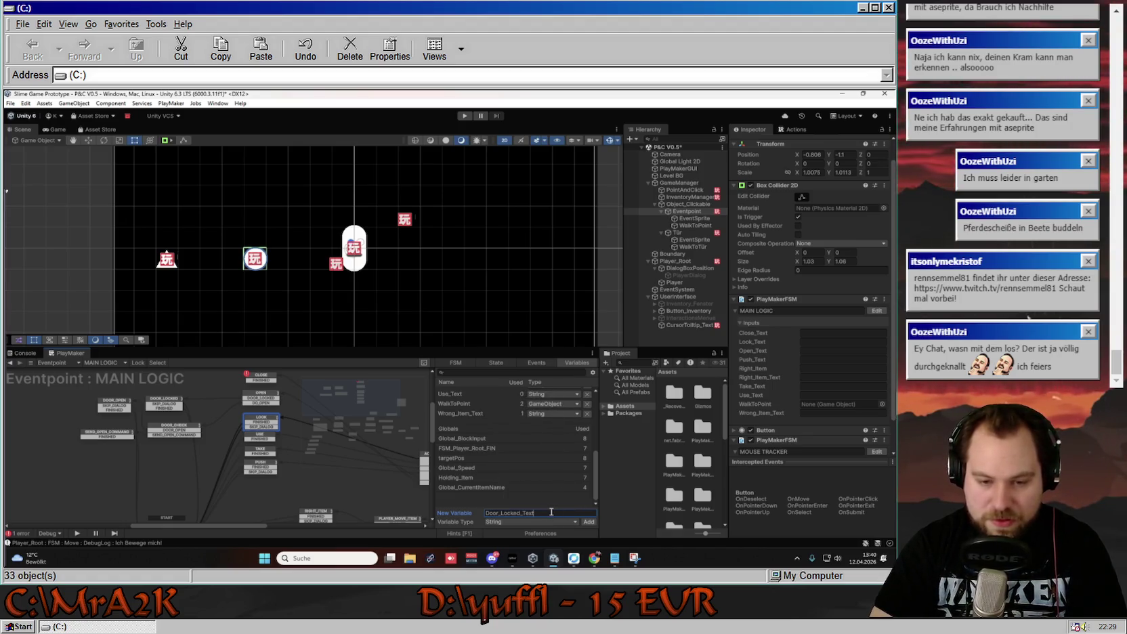
{"action": "key", "text": "Return"}
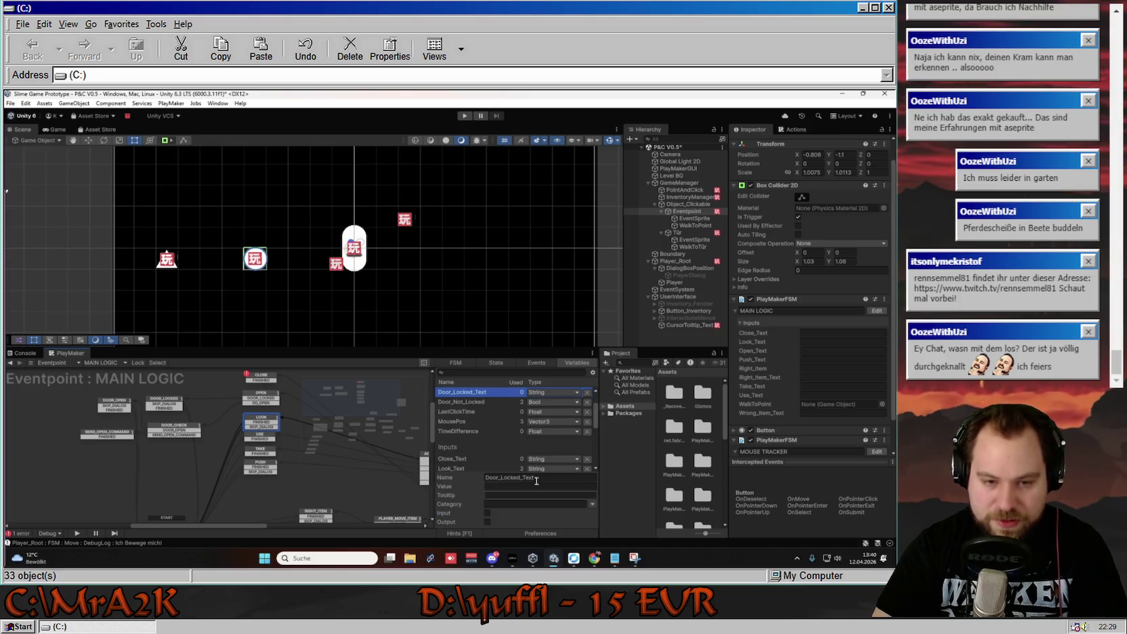
{"action": "left_click", "coordinate": [487, 512]}
{"action": "scroll", "coordinate": [509, 454], "scroll_direction": "down", "scroll_amount": 5}
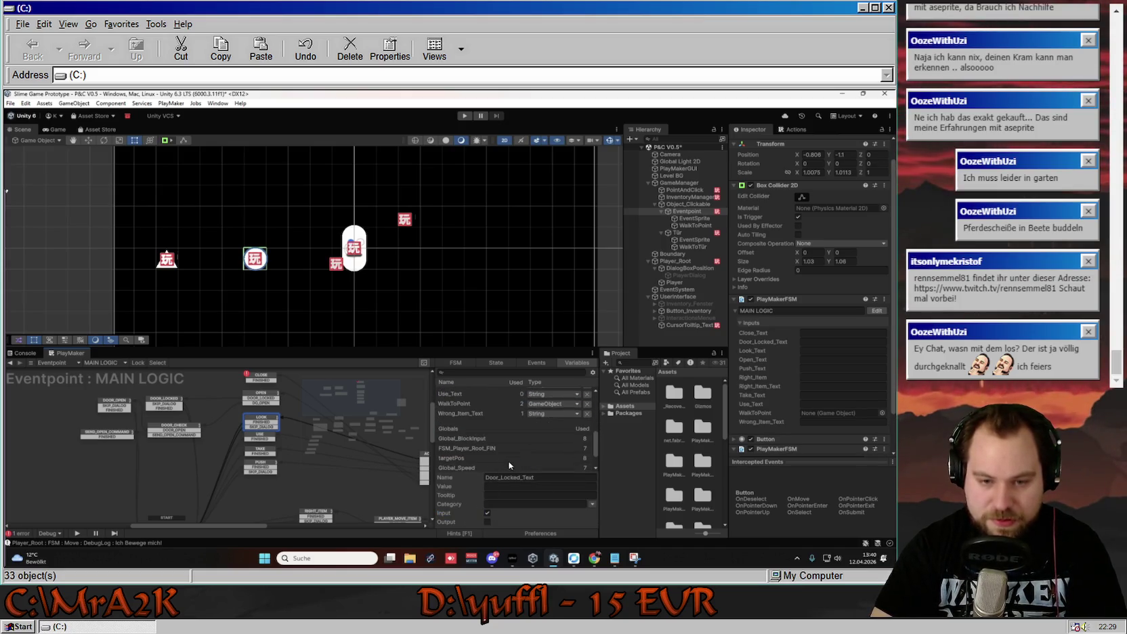
{"action": "scroll", "coordinate": [508, 436], "scroll_direction": "down", "scroll_amount": 3}
{"action": "left_click", "coordinate": [511, 464]}
{"action": "scroll", "coordinate": [511, 464], "scroll_direction": "up", "scroll_amount": 3}
{"action": "scroll", "coordinate": [510, 464], "scroll_direction": "up", "scroll_amount": 3}
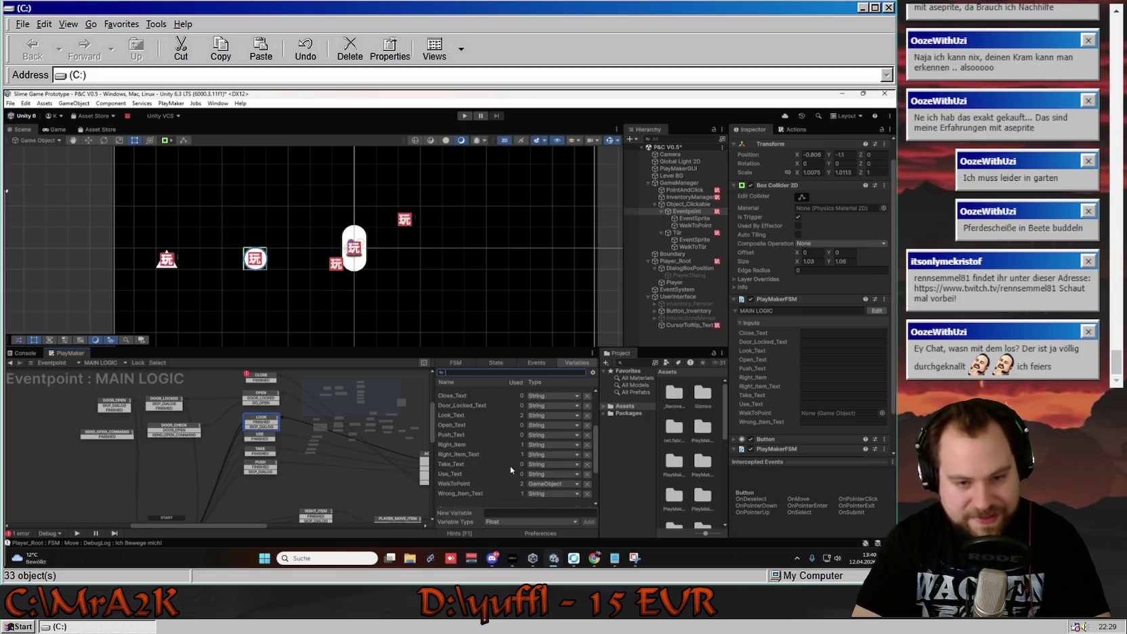
{"action": "scroll", "coordinate": [510, 464], "scroll_direction": "up", "scroll_amount": 2}
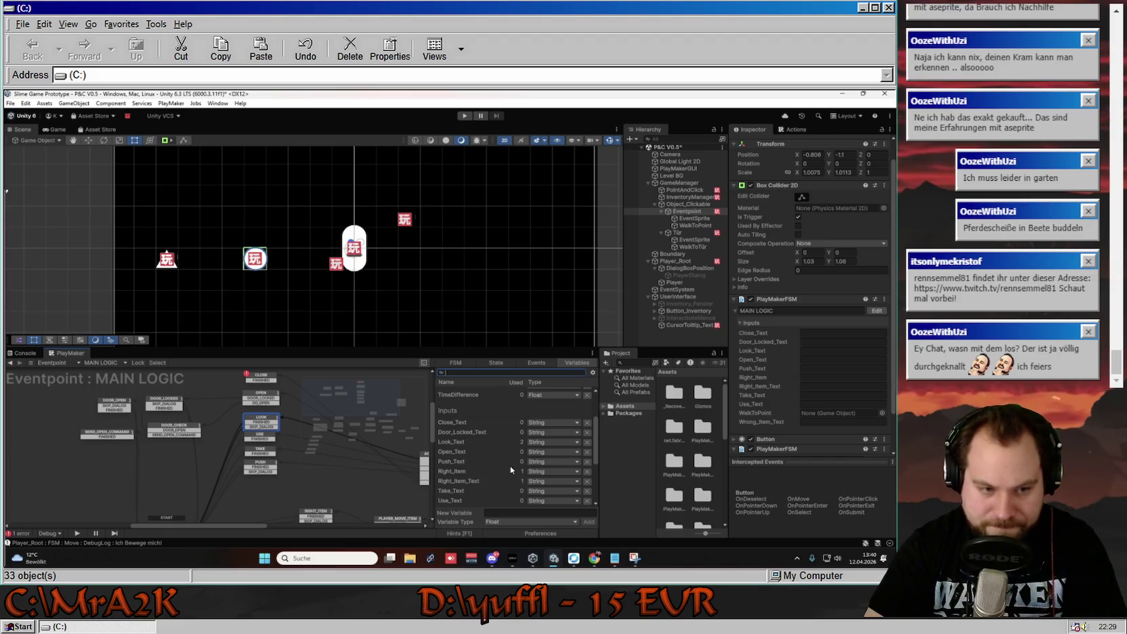
Switch DOOR_LOCKED's Set Value to variable mode using Door_Locked_Text.
{"action": "left_click", "coordinate": [166, 402]}
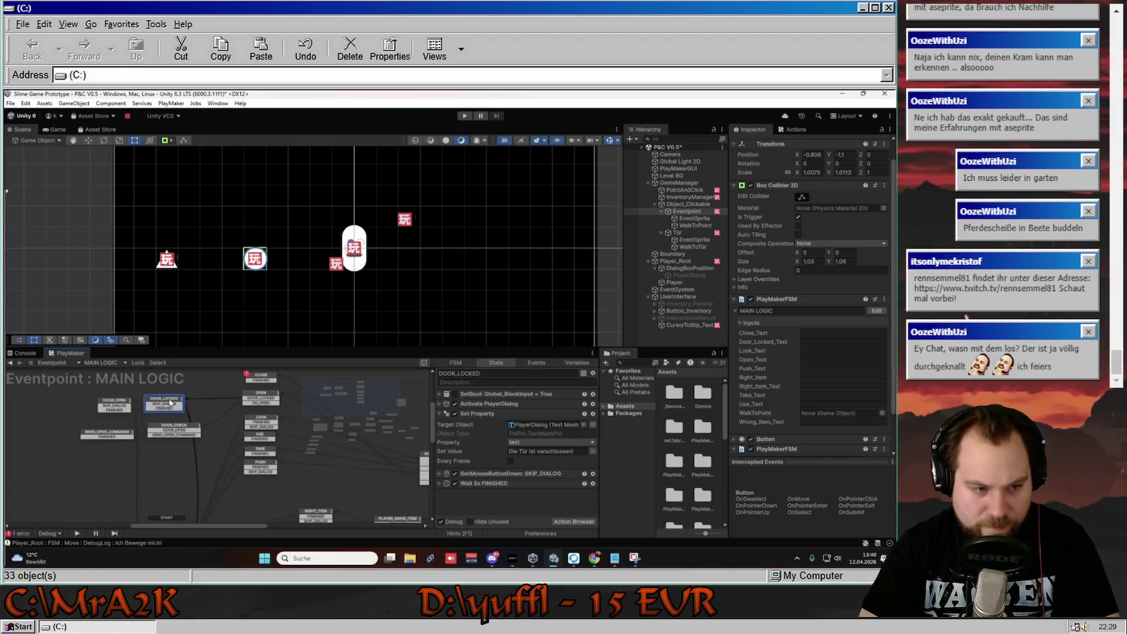
{"action": "left_click", "coordinate": [592, 451]}
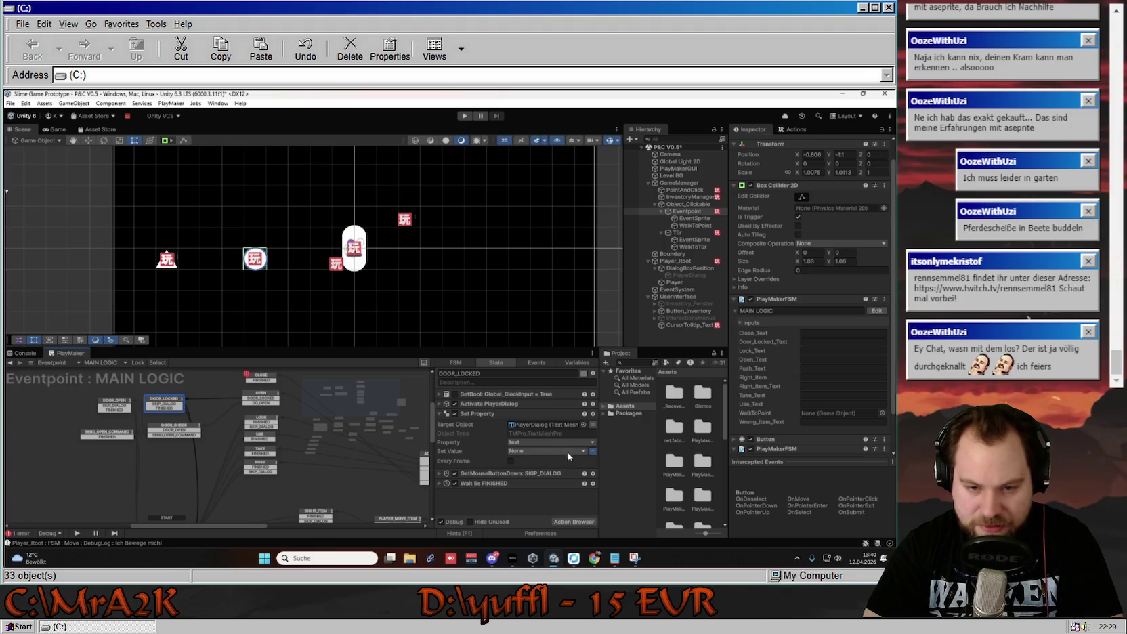
{"action": "left_click", "coordinate": [568, 452]}
{"action": "left_click", "coordinate": [562, 328]}
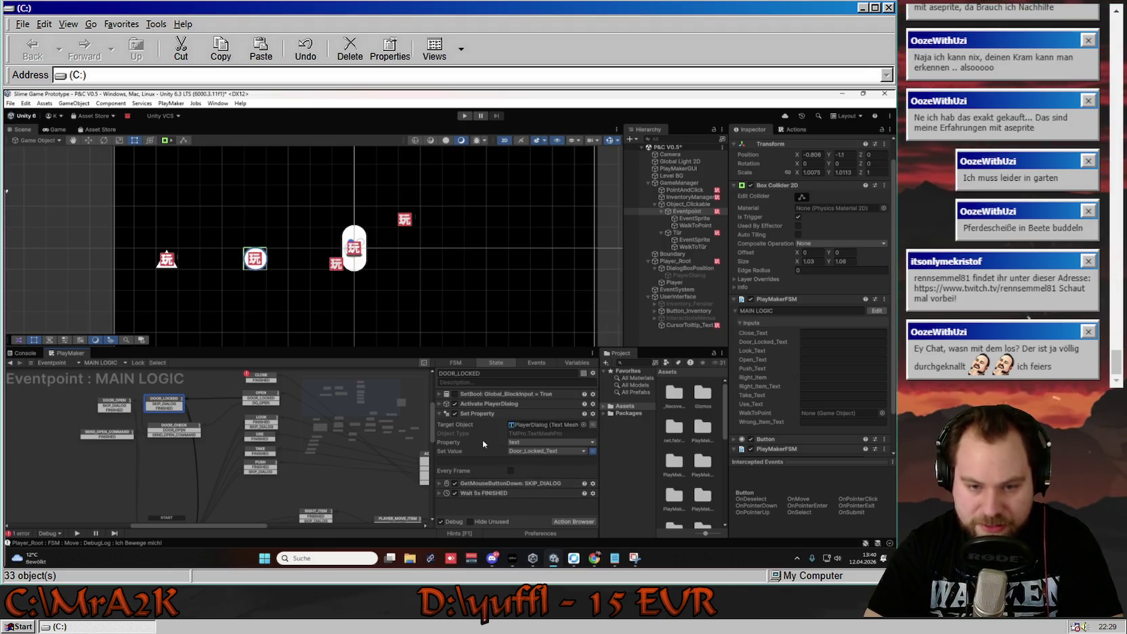
Review the DOOR_OPEN, SEND_OPEN_COMMAND and CLOSE states' actions.
{"action": "left_click", "coordinate": [113, 405]}
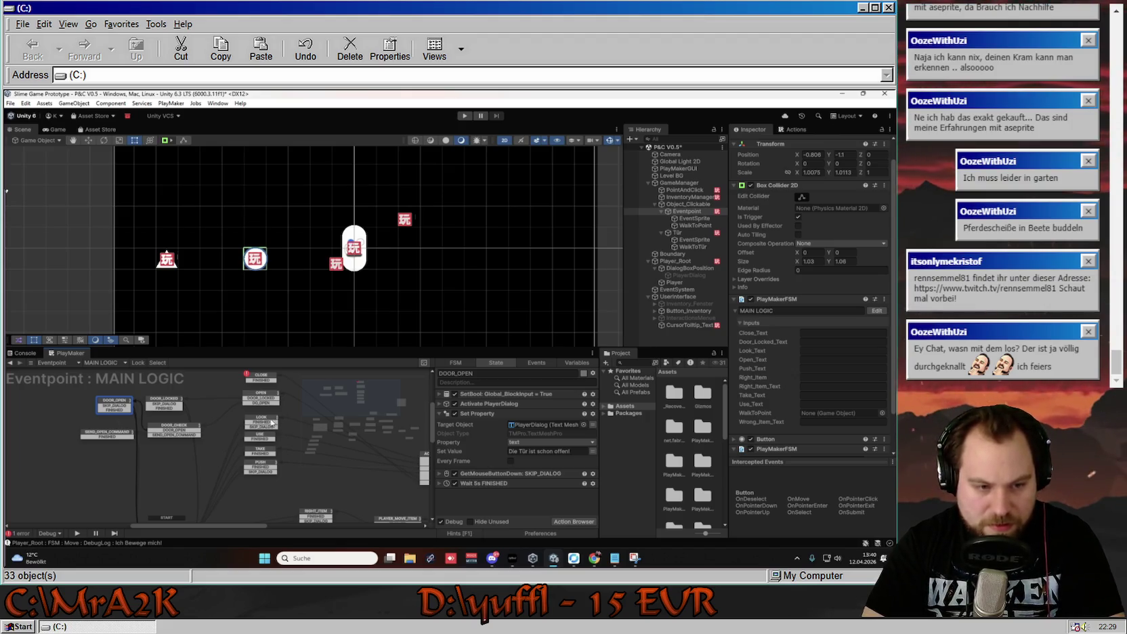
{"action": "left_click", "coordinate": [118, 437]}
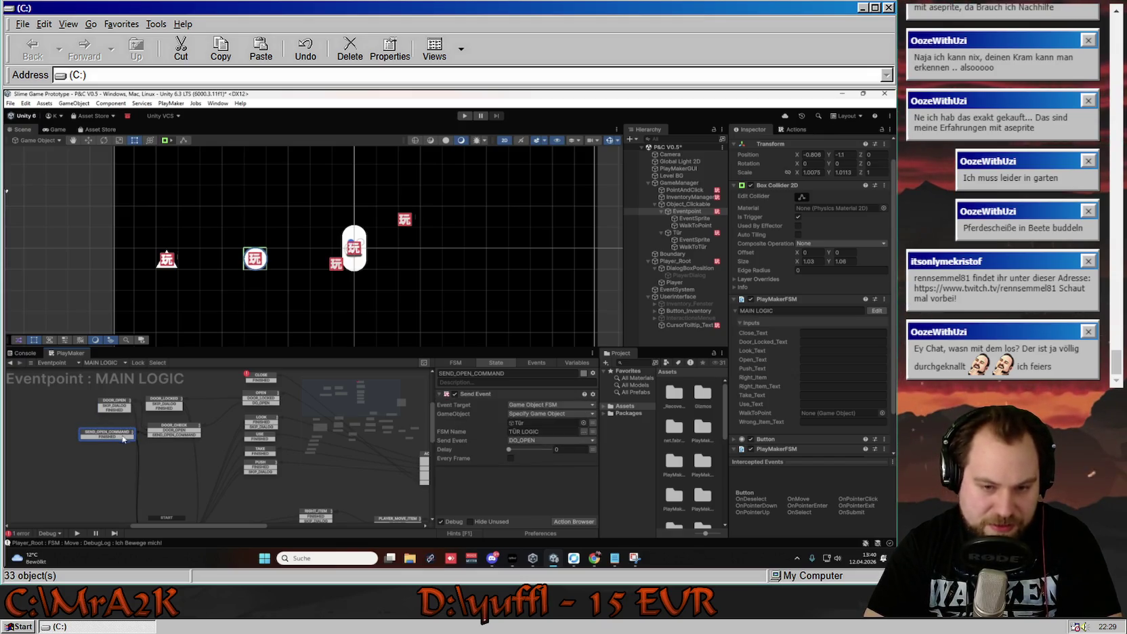
{"action": "left_click", "coordinate": [493, 393]}
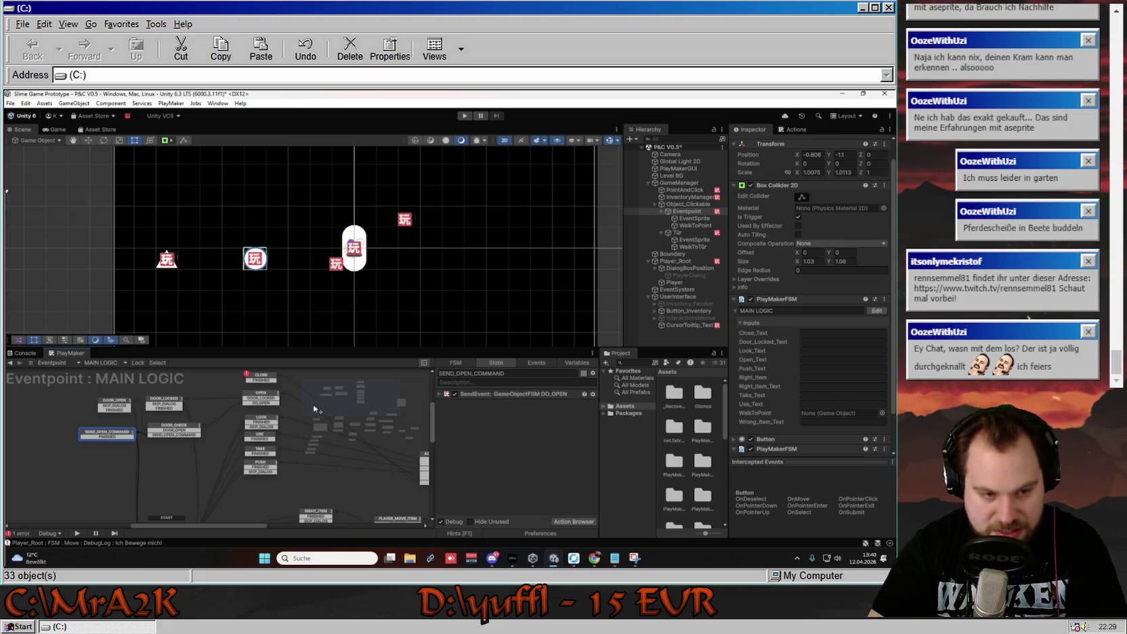
{"action": "left_click", "coordinate": [263, 378]}
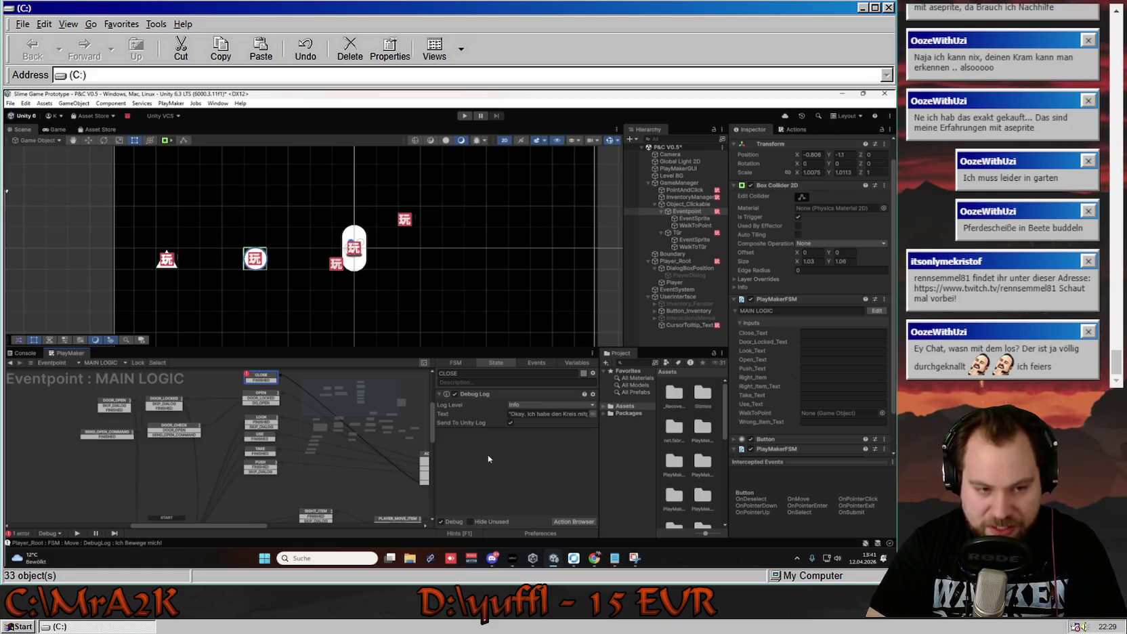
Review the LOOK, TAKE and PUSH states' dialog actions.
{"action": "left_click_drag", "start_coordinate": [285, 442], "coordinate": [271, 456]}
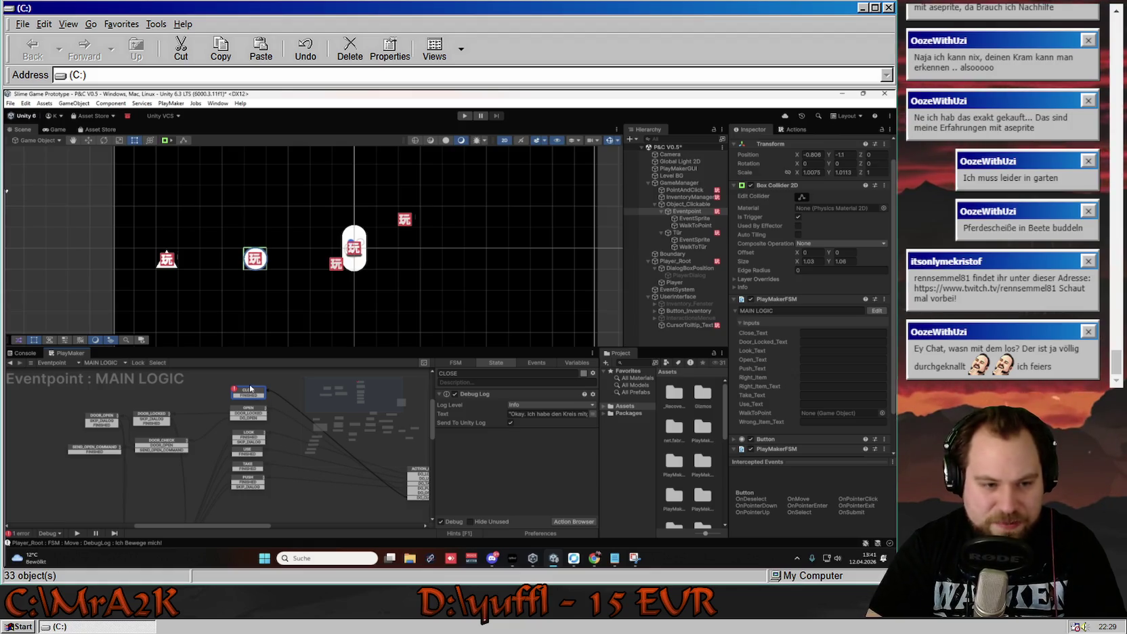
{"action": "left_click_drag", "start_coordinate": [192, 442], "coordinate": [218, 406]}
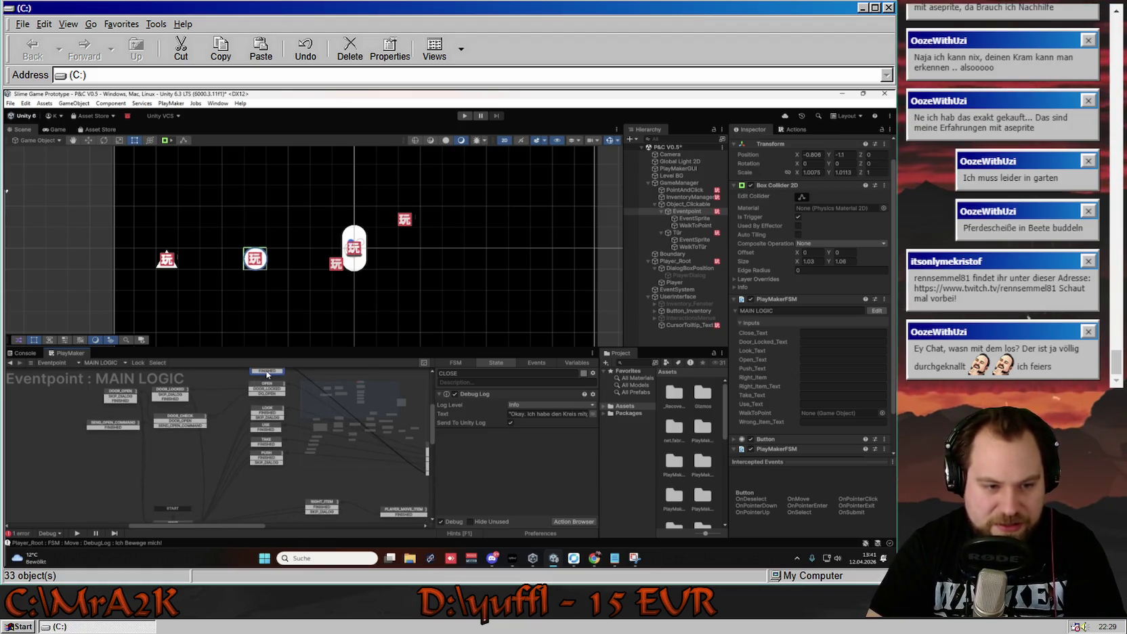
{"action": "left_click_drag", "start_coordinate": [267, 373], "coordinate": [198, 394]}
{"action": "left_click_drag", "start_coordinate": [195, 527], "coordinate": [256, 514]}
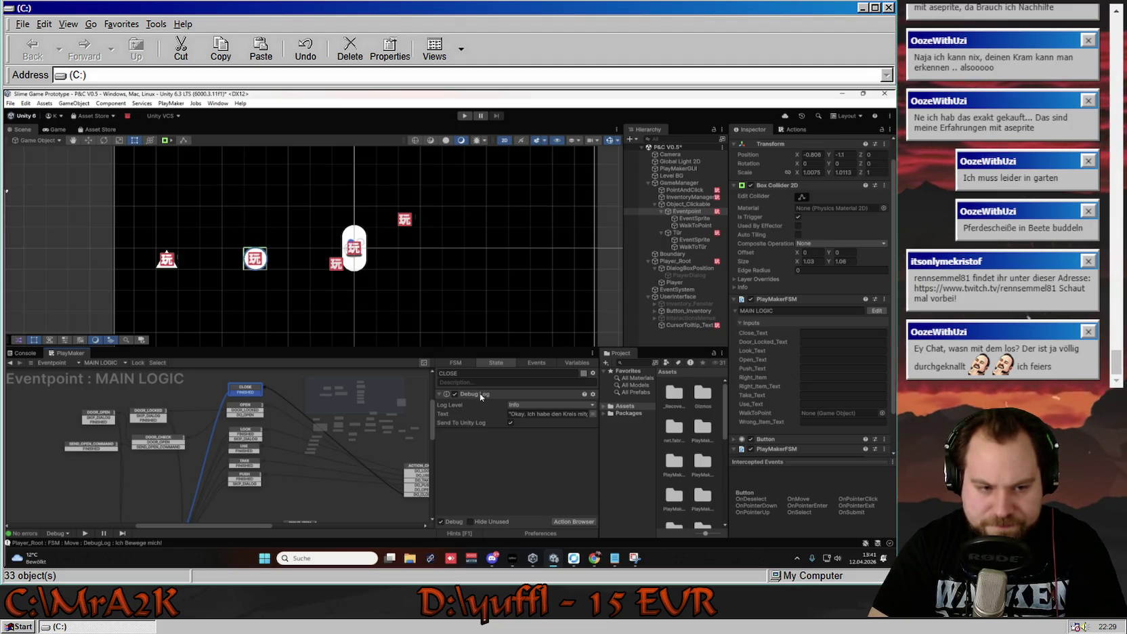
{"action": "left_click", "coordinate": [249, 435]}
{"action": "left_click", "coordinate": [249, 449]}
{"action": "left_click", "coordinate": [250, 464]}
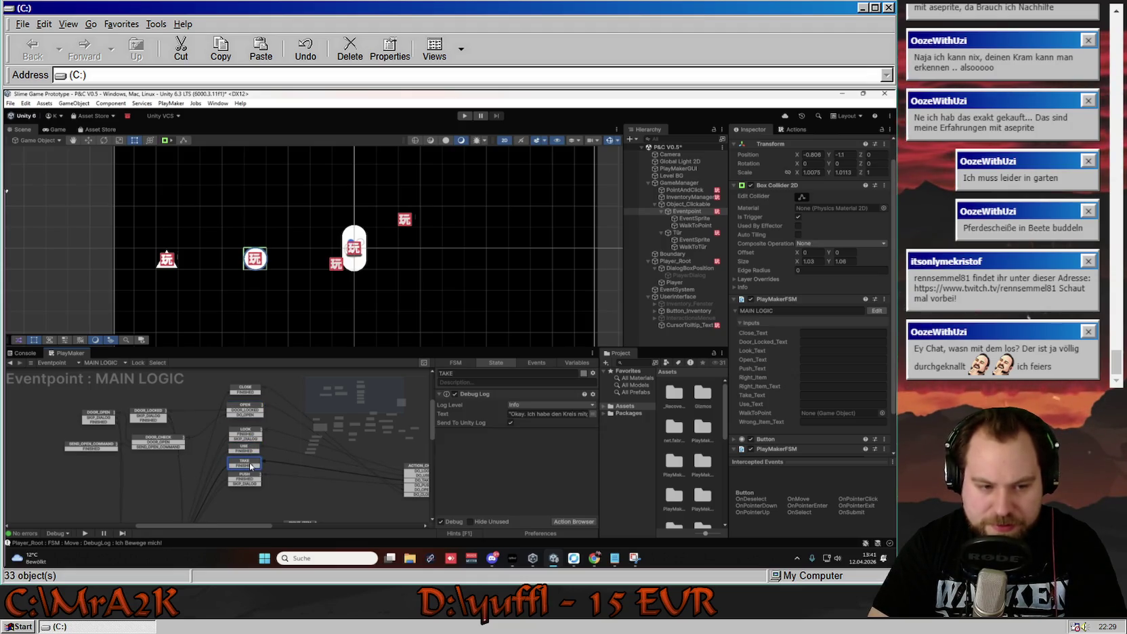
{"action": "left_click", "coordinate": [254, 479]}
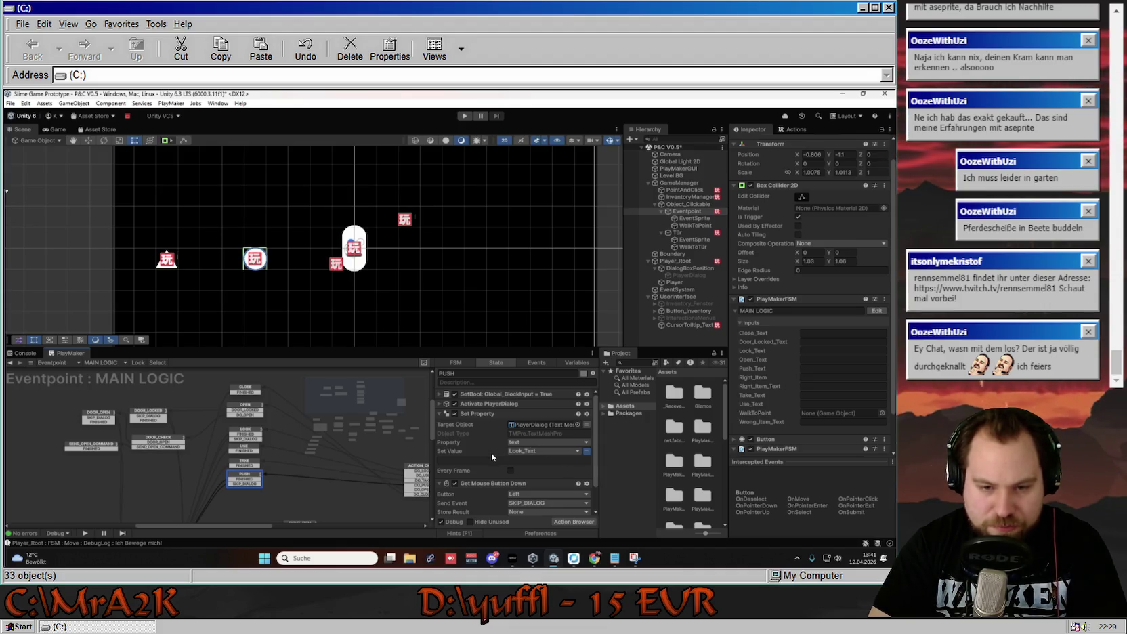
Set PUSH's Set Property value to the Push_Text variable.
{"action": "left_click", "coordinate": [586, 451]}
{"action": "left_click", "coordinate": [587, 452]}
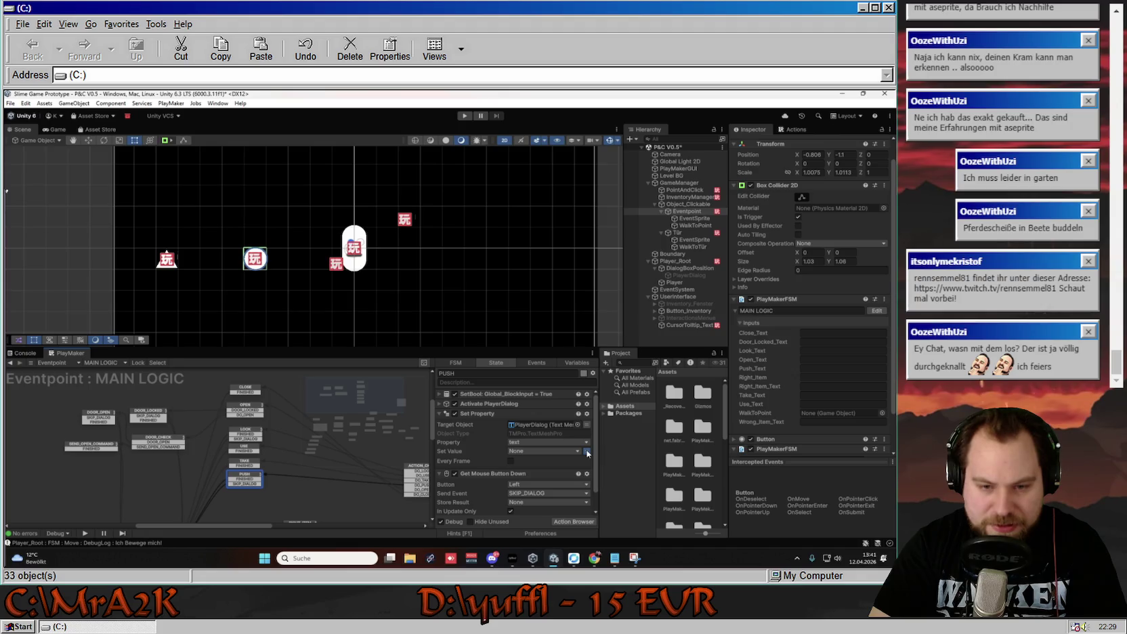
{"action": "left_click", "coordinate": [579, 452]}
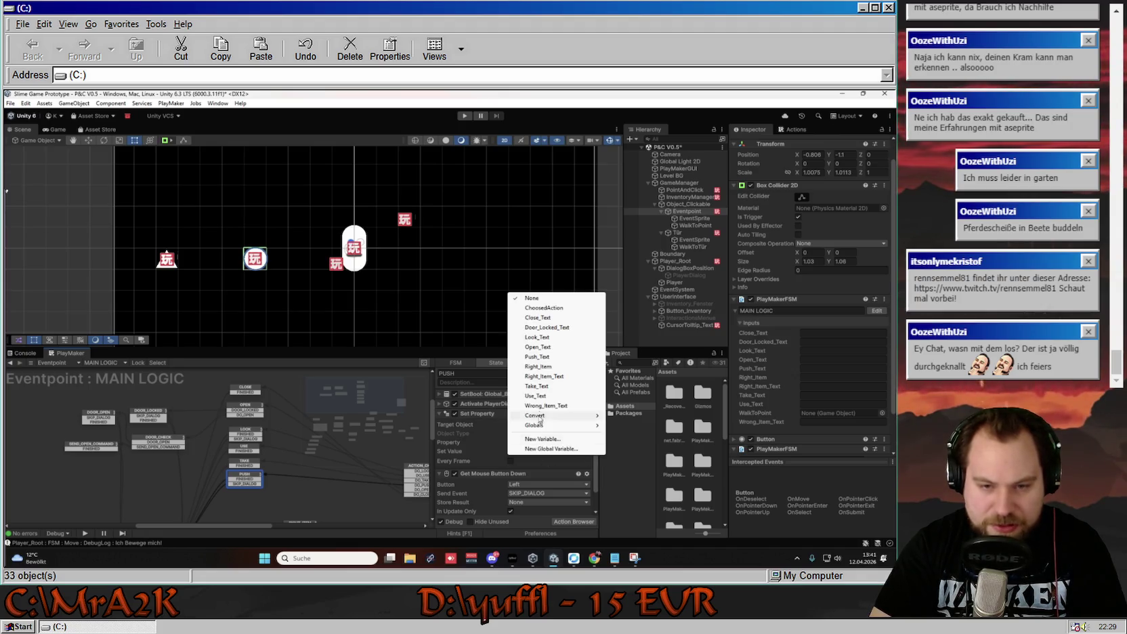
{"action": "left_click", "coordinate": [569, 354]}
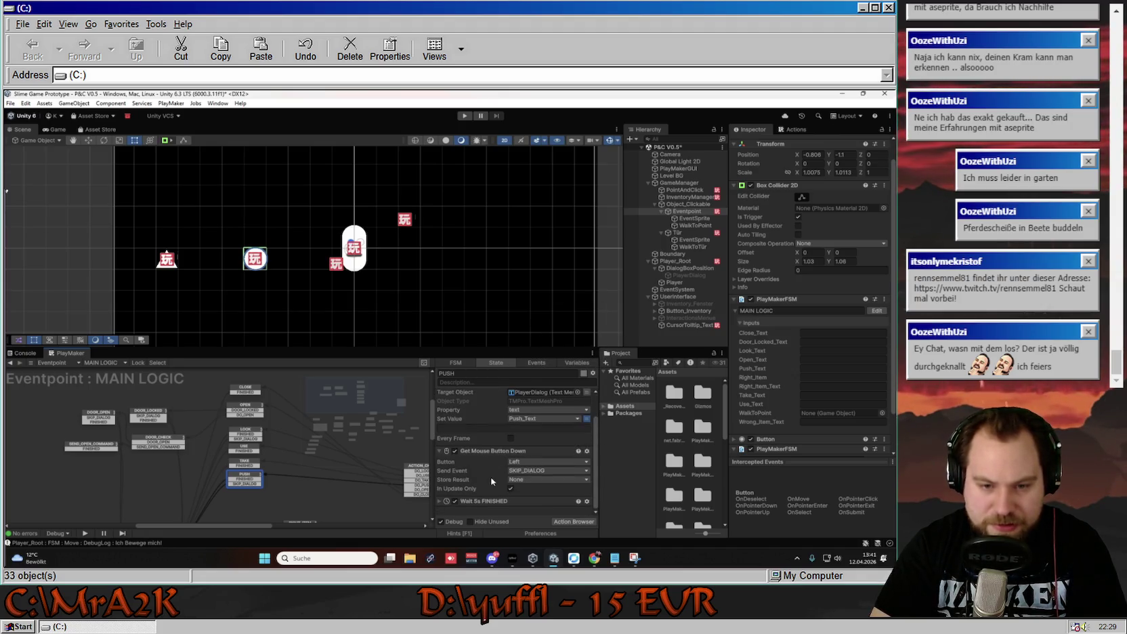
Copy PUSH's SetBool, dialog, Set Property, mouse-button and Wait actions into the TAKE state.
{"action": "left_click", "coordinate": [439, 413]}
{"action": "left_click", "coordinate": [439, 423]}
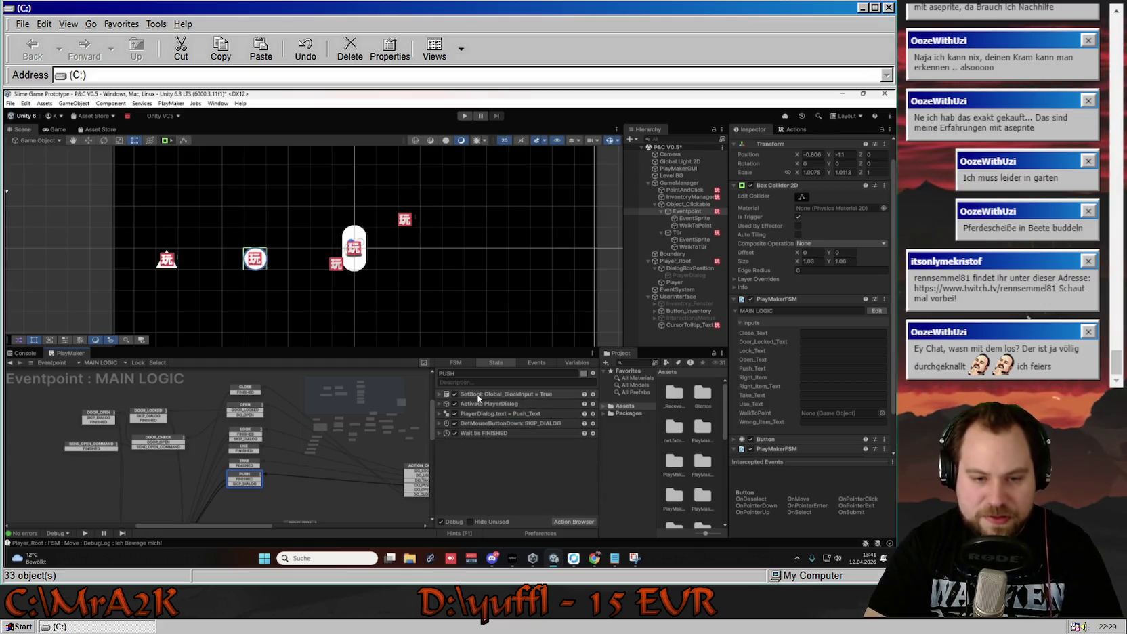
{"action": "left_click", "coordinate": [437, 414]}
{"action": "left_click", "coordinate": [500, 394]}
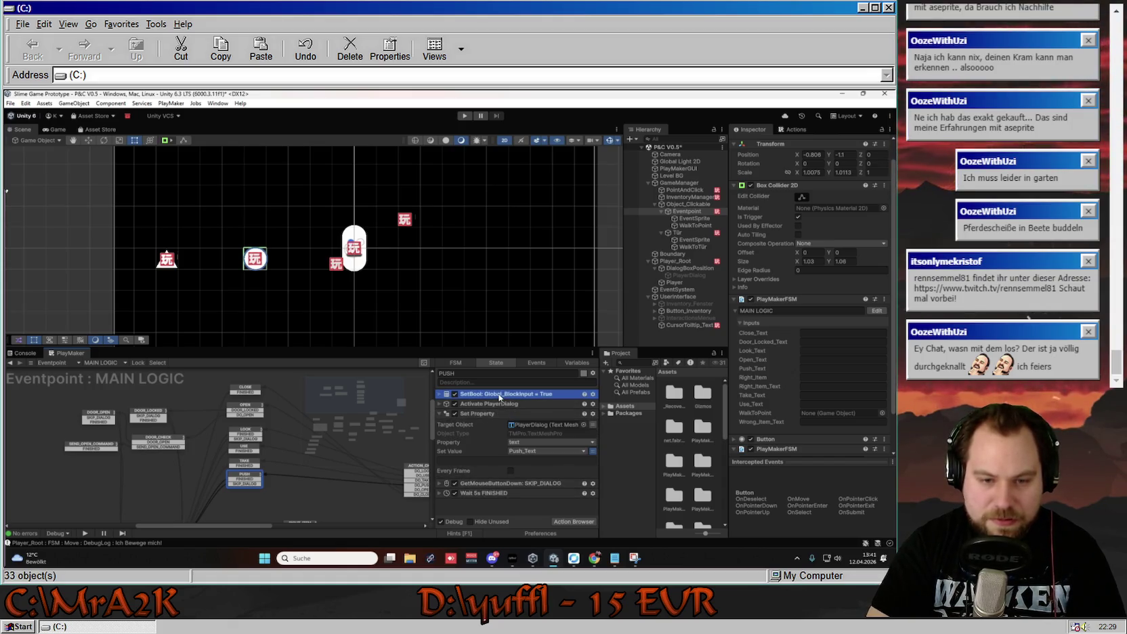
{"action": "left_click_drag", "start_coordinate": [499, 396], "coordinate": [489, 495]}
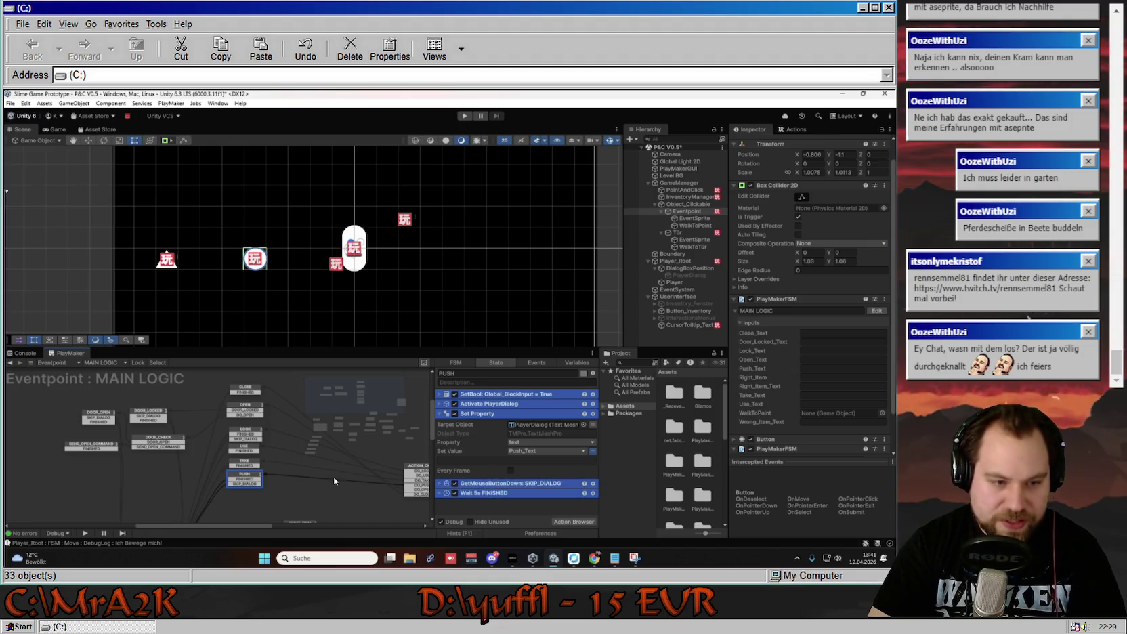
{"action": "left_click", "coordinate": [244, 462]}
{"action": "left_click", "coordinate": [505, 394]}
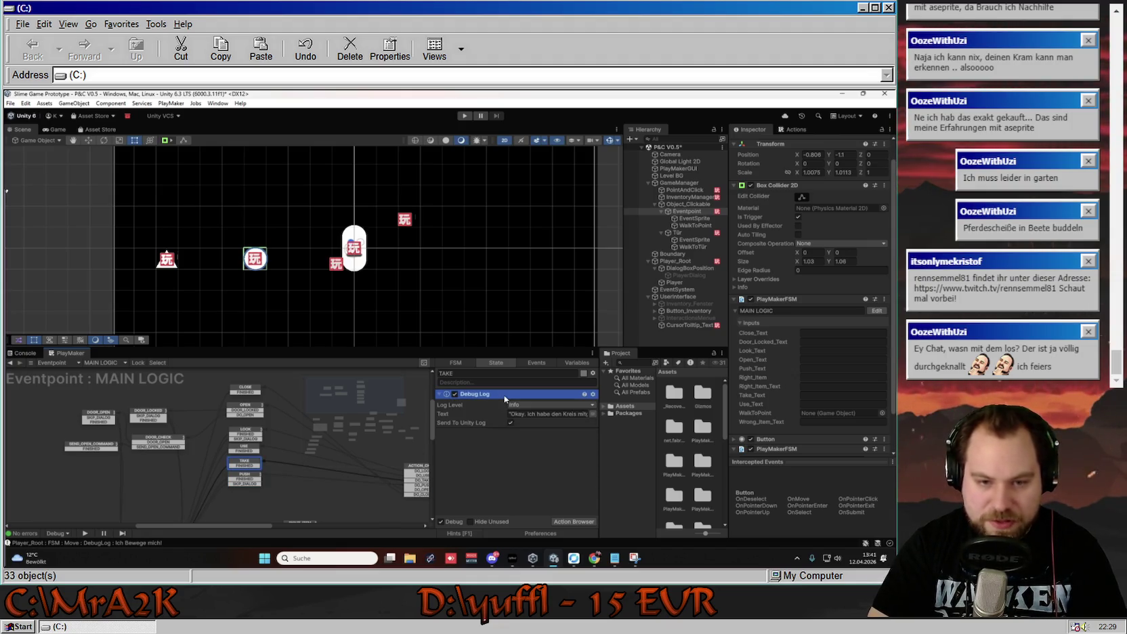
{"action": "key", "text": "ctrl+v"}
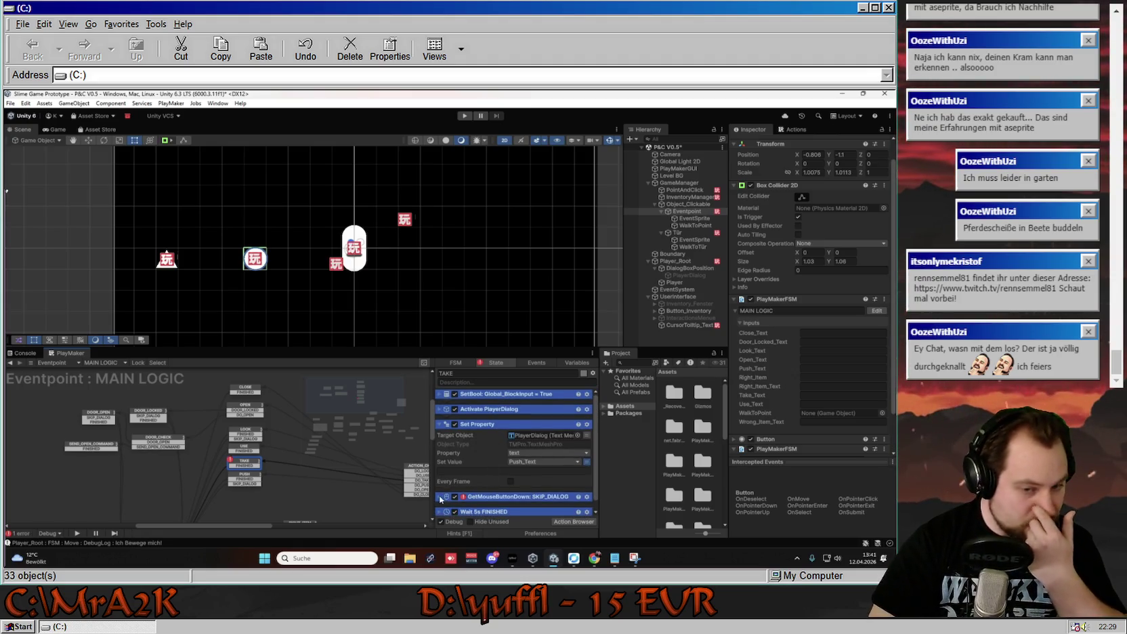
{"action": "left_click", "coordinate": [467, 496]}
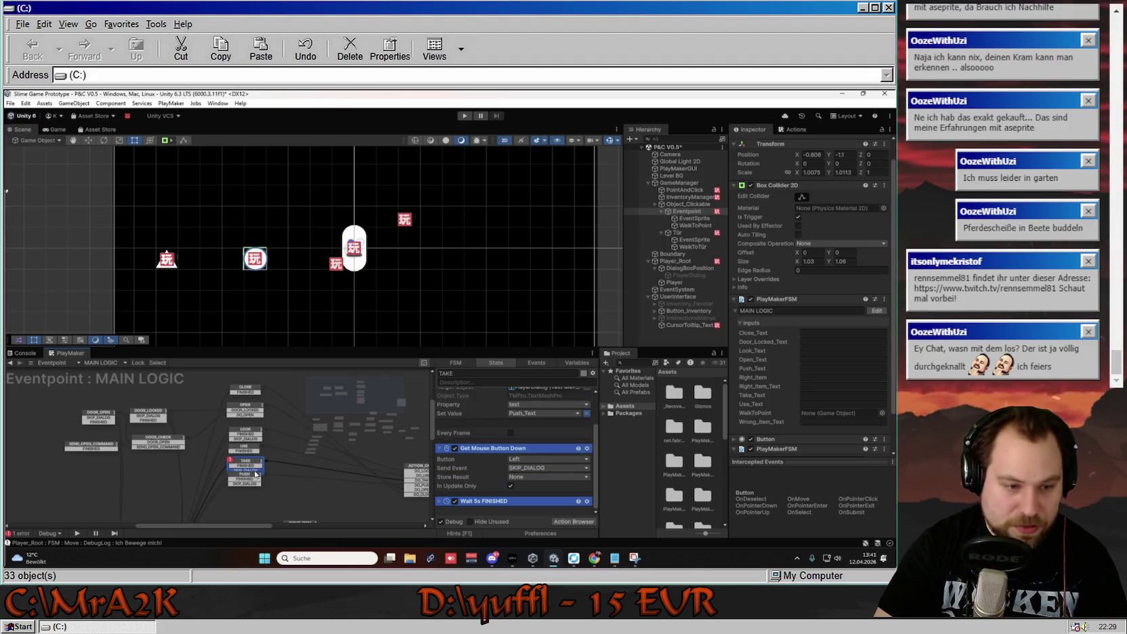
Move the PUSH node down so it no longer sits under TAKE.
{"action": "left_click_drag", "start_coordinate": [278, 491], "coordinate": [291, 432]}
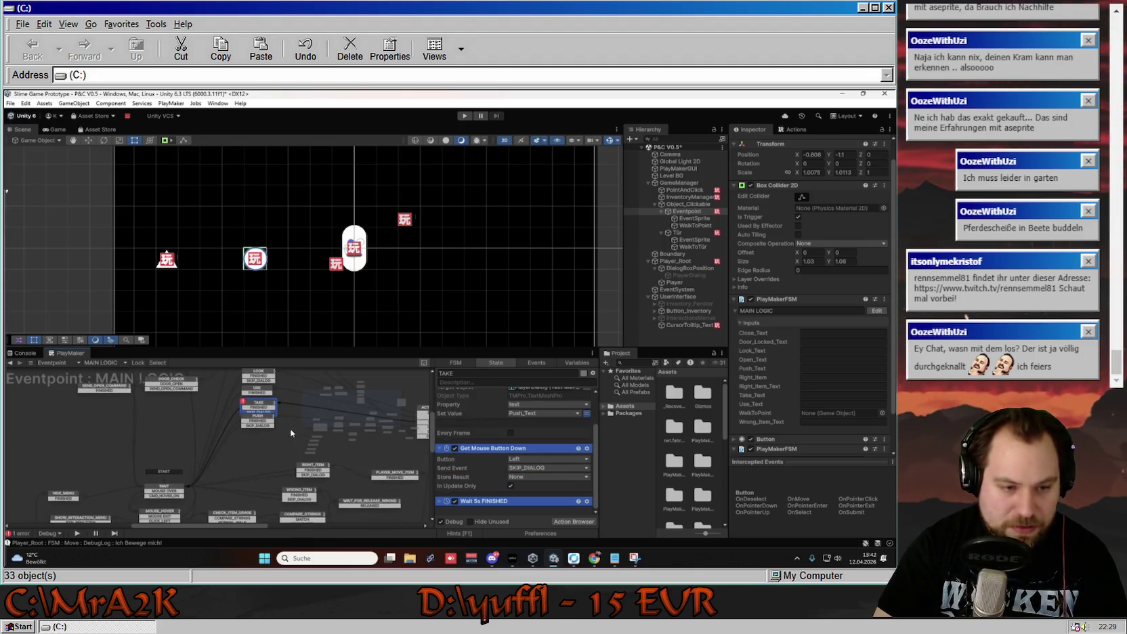
{"action": "left_click", "coordinate": [252, 416]}
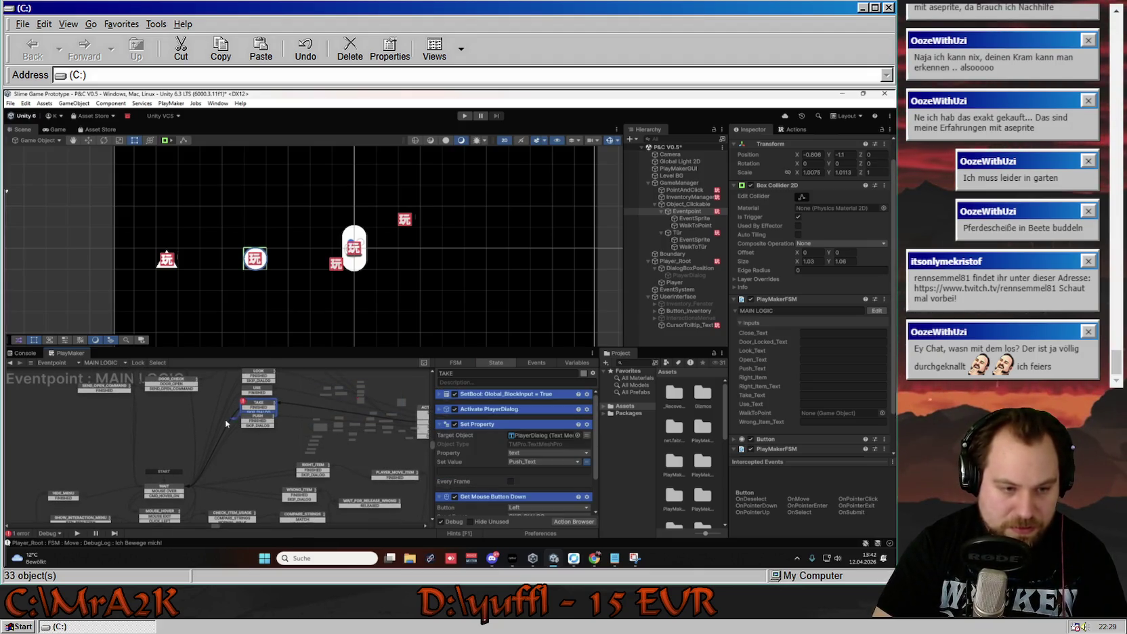
{"action": "left_click_drag", "start_coordinate": [264, 418], "coordinate": [264, 429]}
{"action": "left_click", "coordinate": [261, 409]}
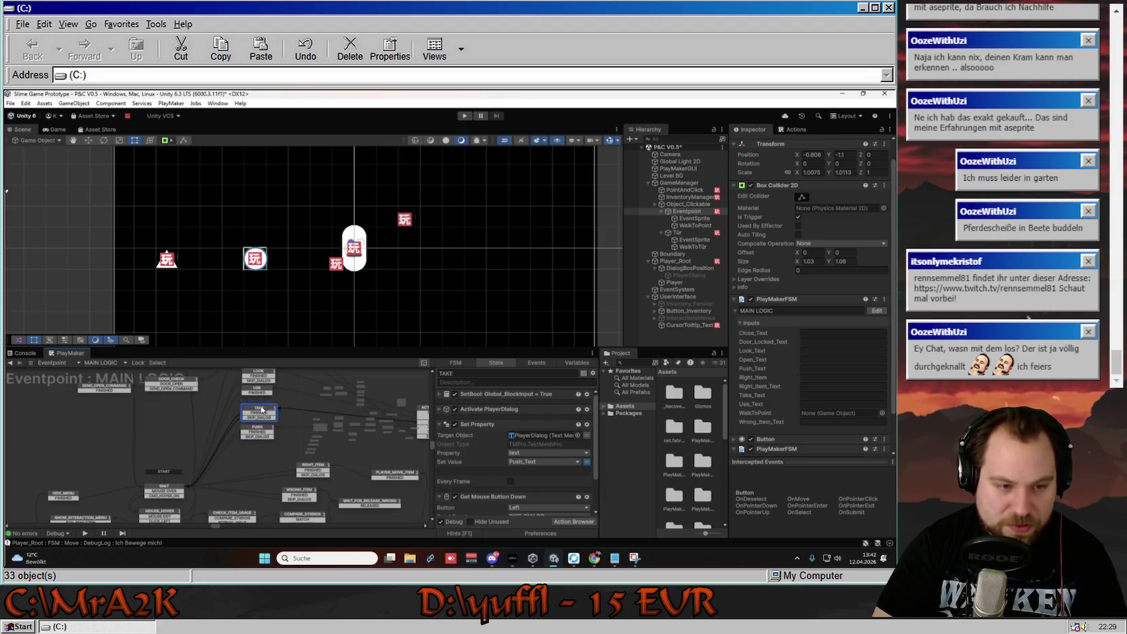
{"action": "scroll", "coordinate": [266, 391], "scroll_direction": "up", "scroll_amount": 1}
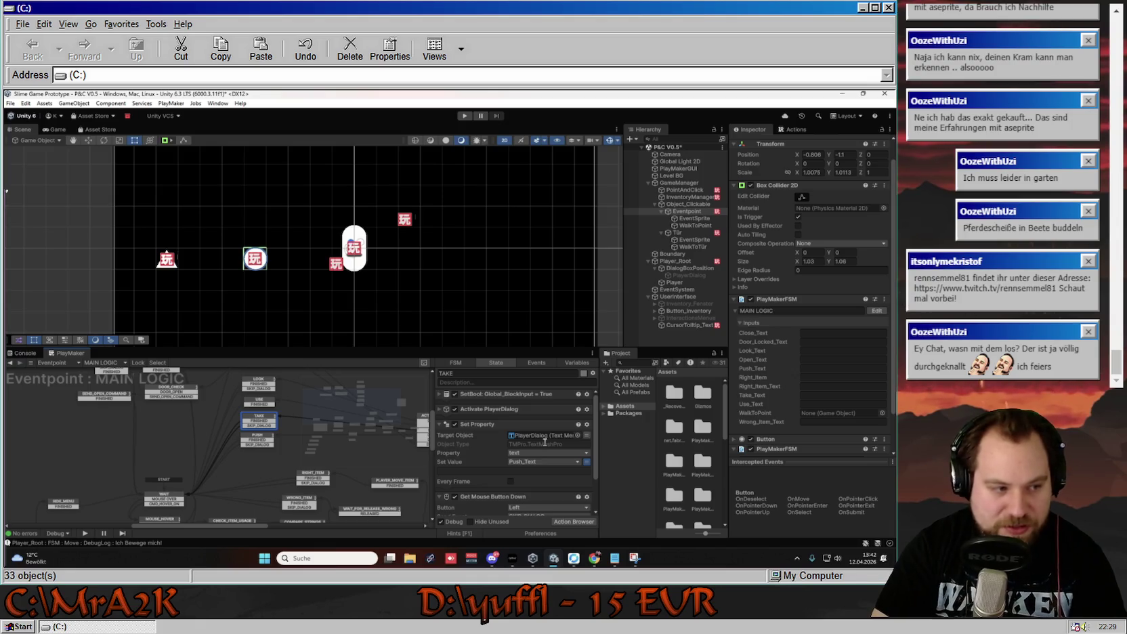
{"action": "scroll", "coordinate": [259, 456], "scroll_direction": "down", "scroll_amount": 5}
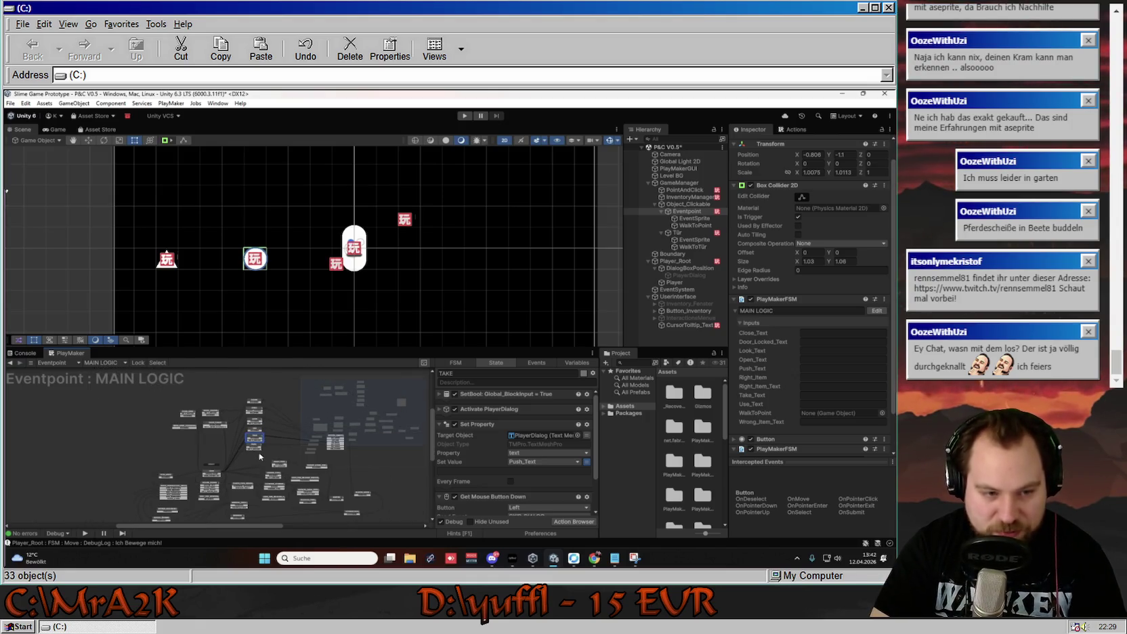
{"action": "left_click_drag", "start_coordinate": [271, 464], "coordinate": [250, 433]}
{"action": "scroll", "coordinate": [250, 434], "scroll_direction": "up", "scroll_amount": 5}
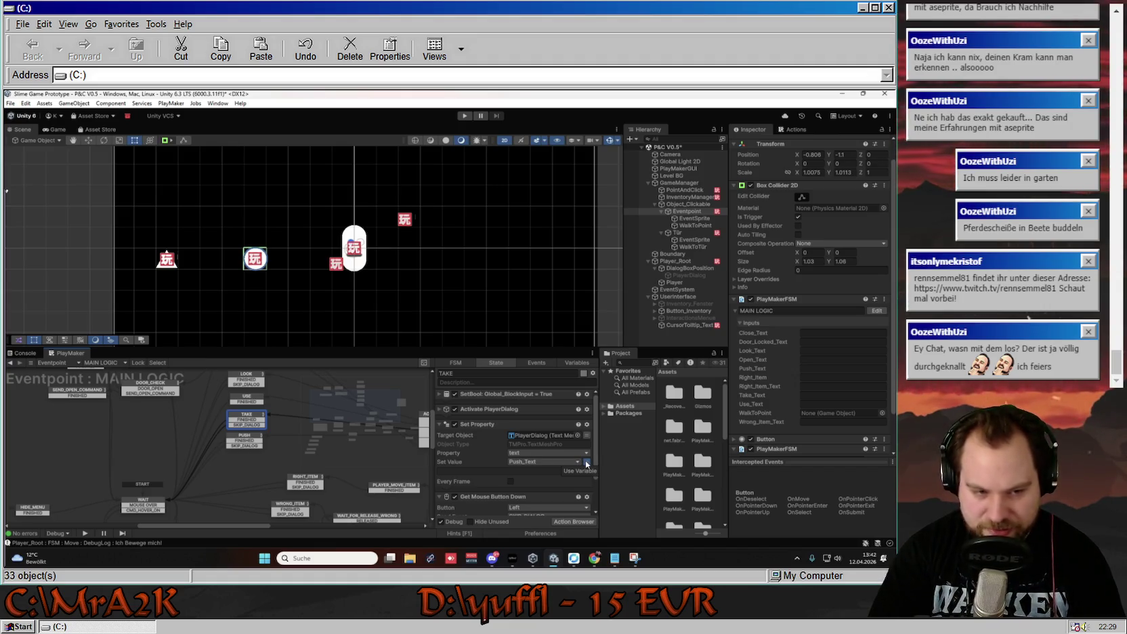
{"action": "left_click", "coordinate": [586, 464]}
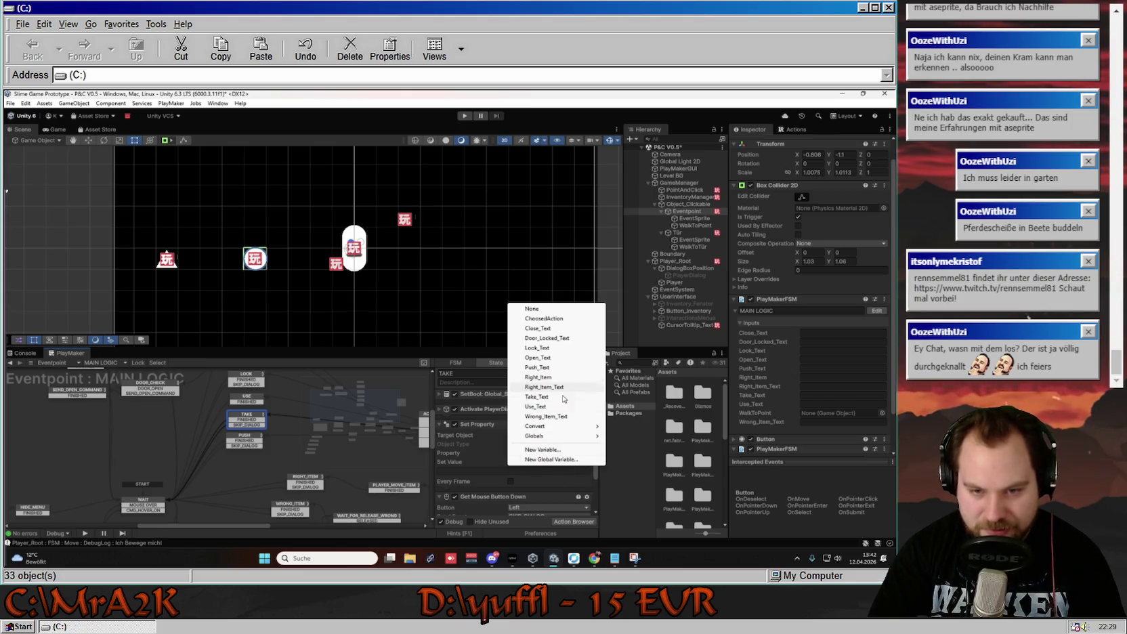
Set TAKE's Set Property value to the Take_Text variable.
{"action": "left_click", "coordinate": [562, 398]}
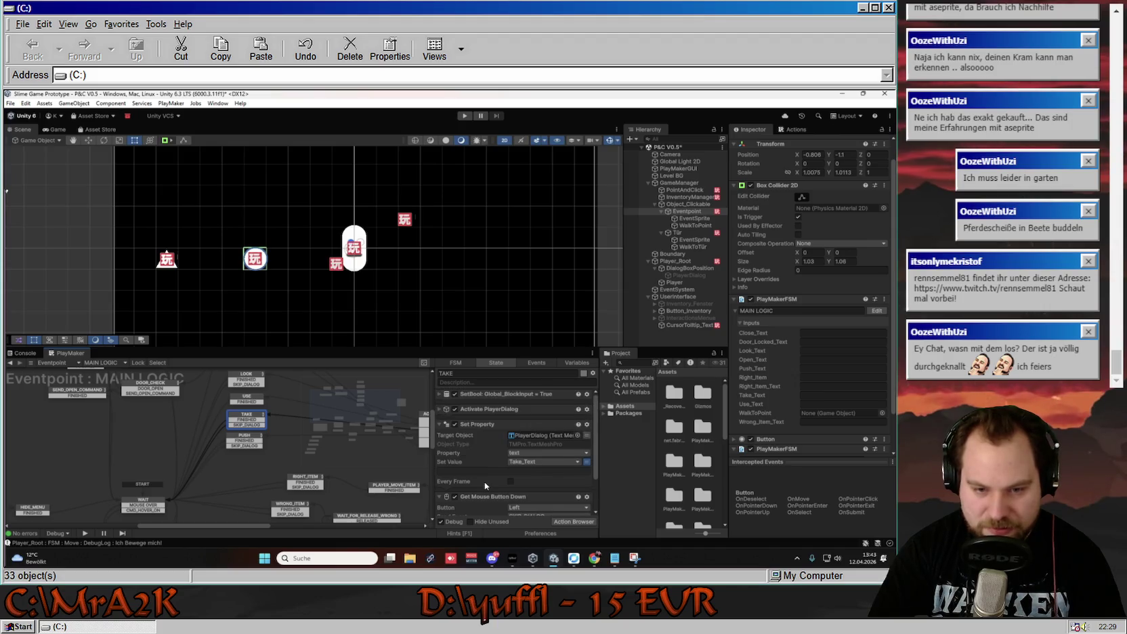
{"action": "left_click", "coordinate": [440, 425]}
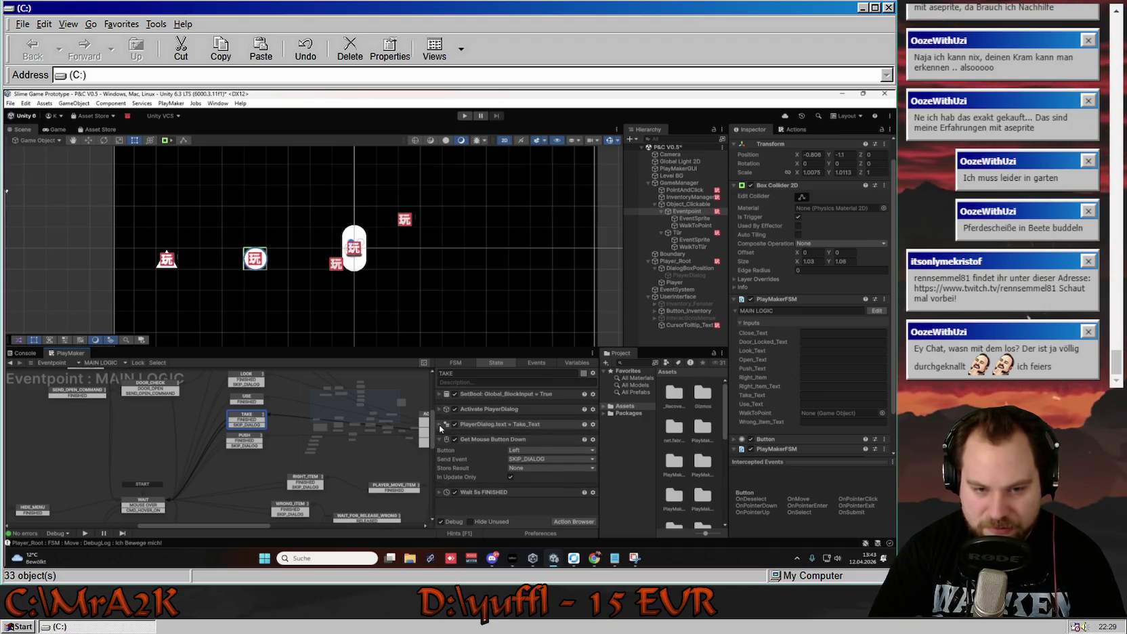
{"action": "left_click", "coordinate": [438, 409]}
{"action": "left_click", "coordinate": [439, 409]}
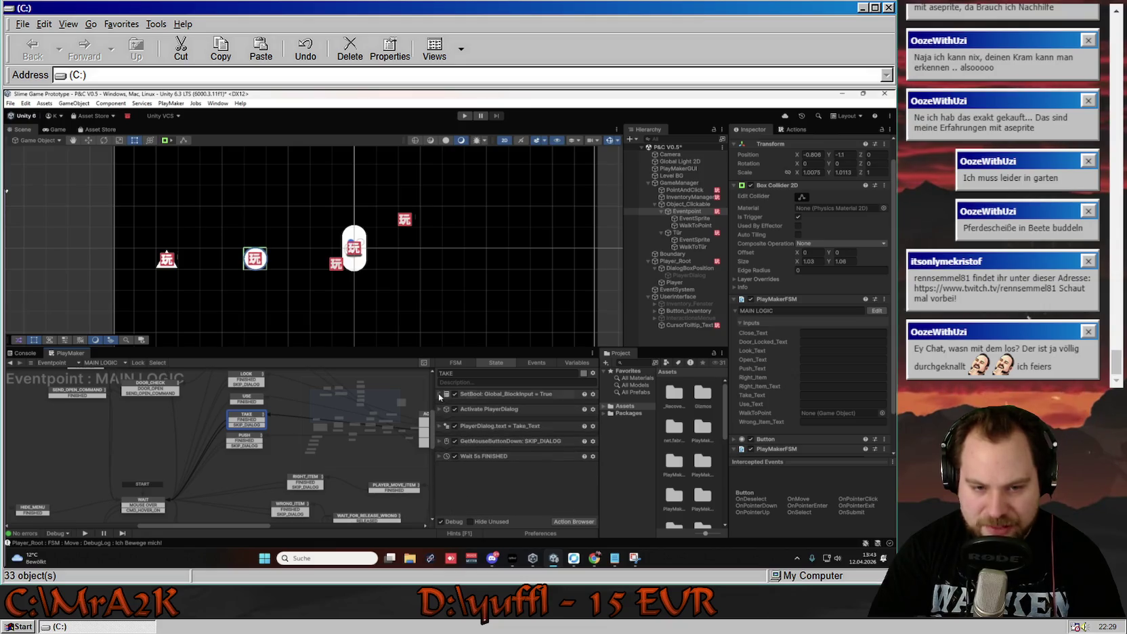
Turn off Action Sequence for the TAKE state's actions.
{"action": "left_click", "coordinate": [450, 395]}
{"action": "right_click", "coordinate": [450, 396]}
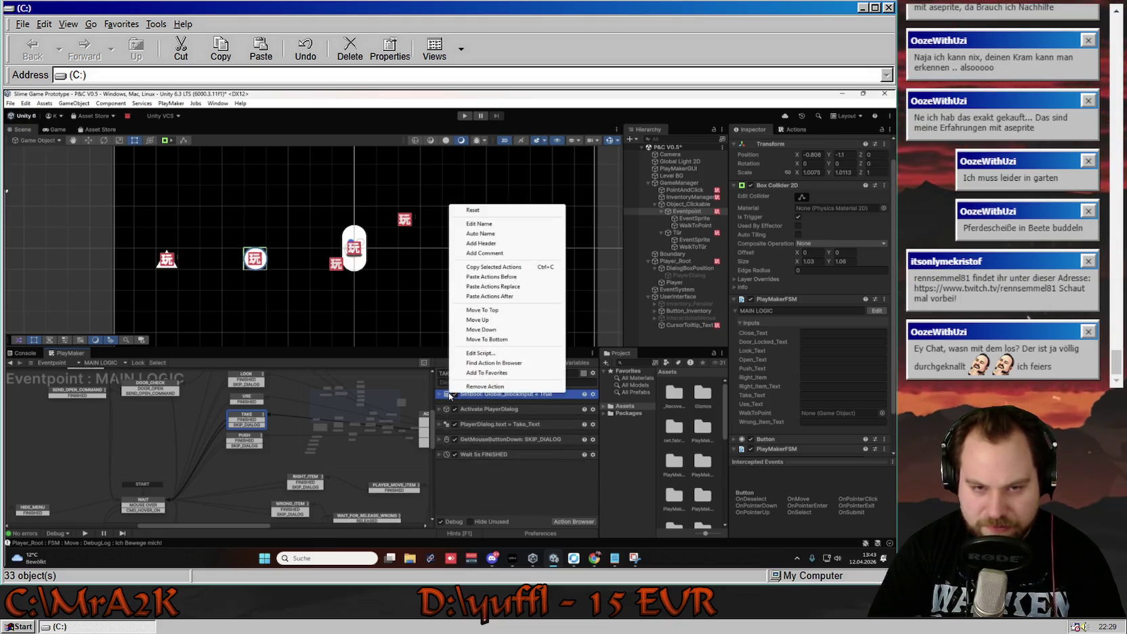
{"action": "left_click", "coordinate": [485, 401]}
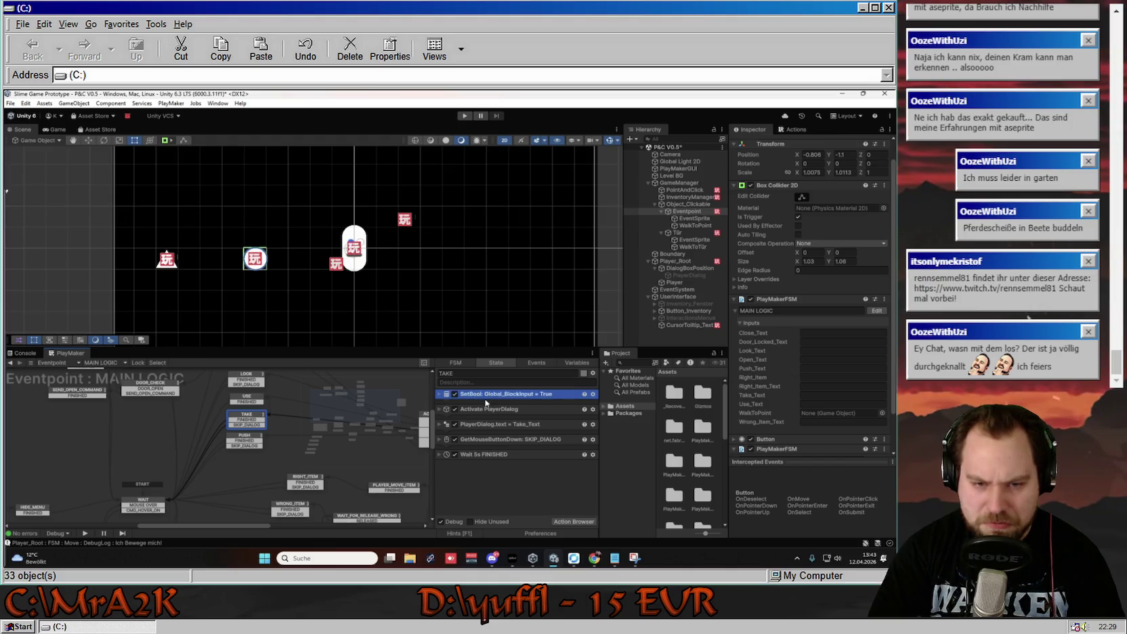
{"action": "right_click", "coordinate": [490, 397]}
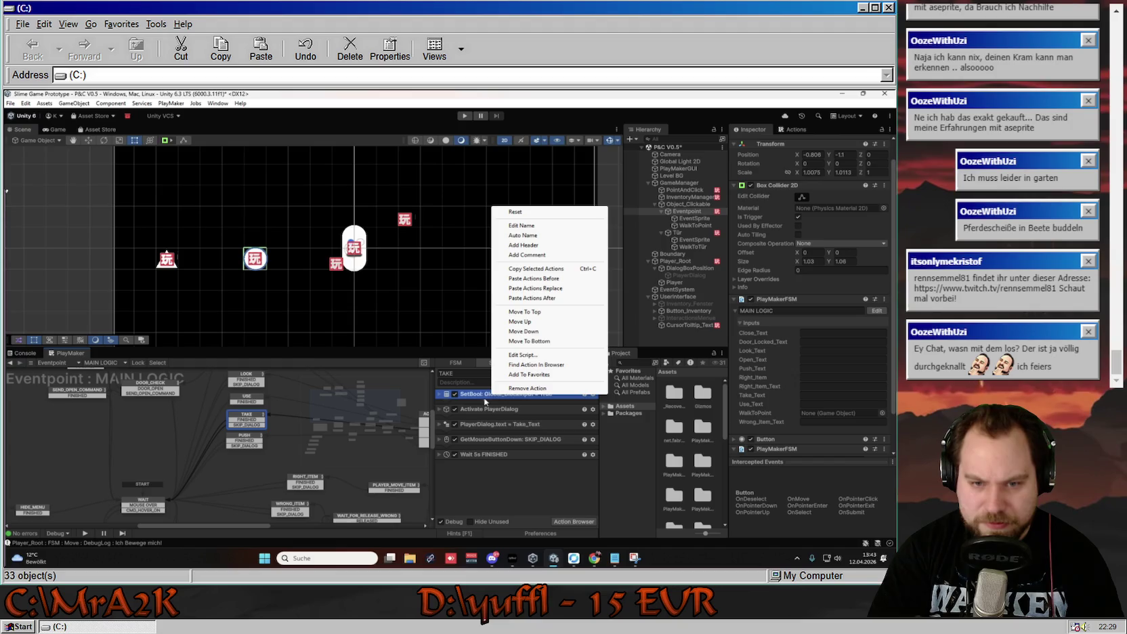
{"action": "left_click", "coordinate": [485, 402]}
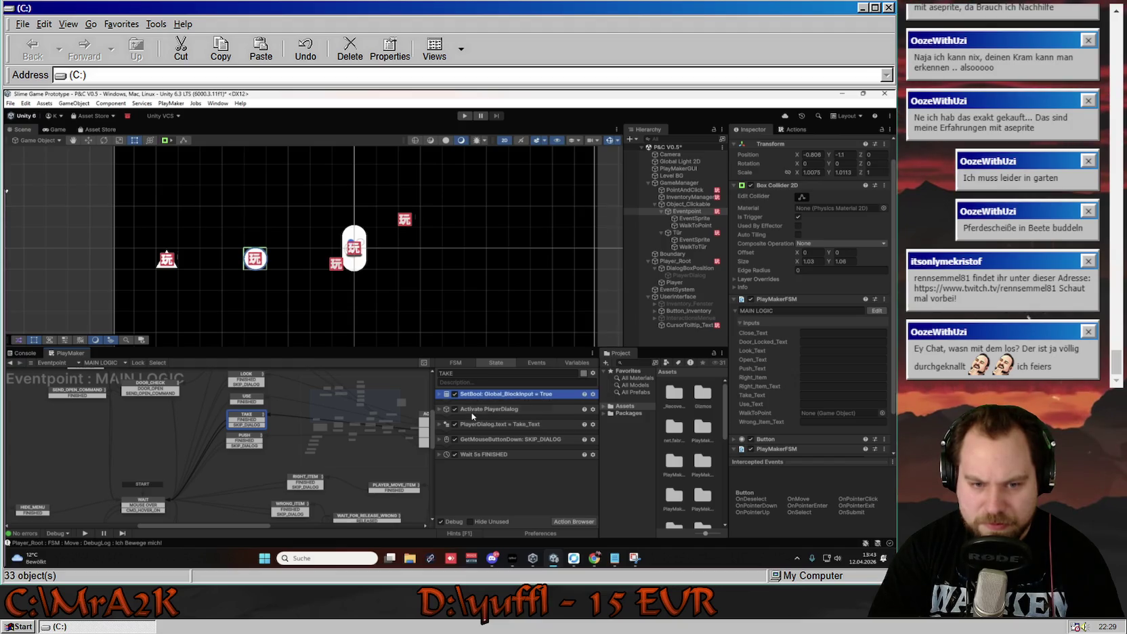
{"action": "left_click", "coordinate": [239, 441]}
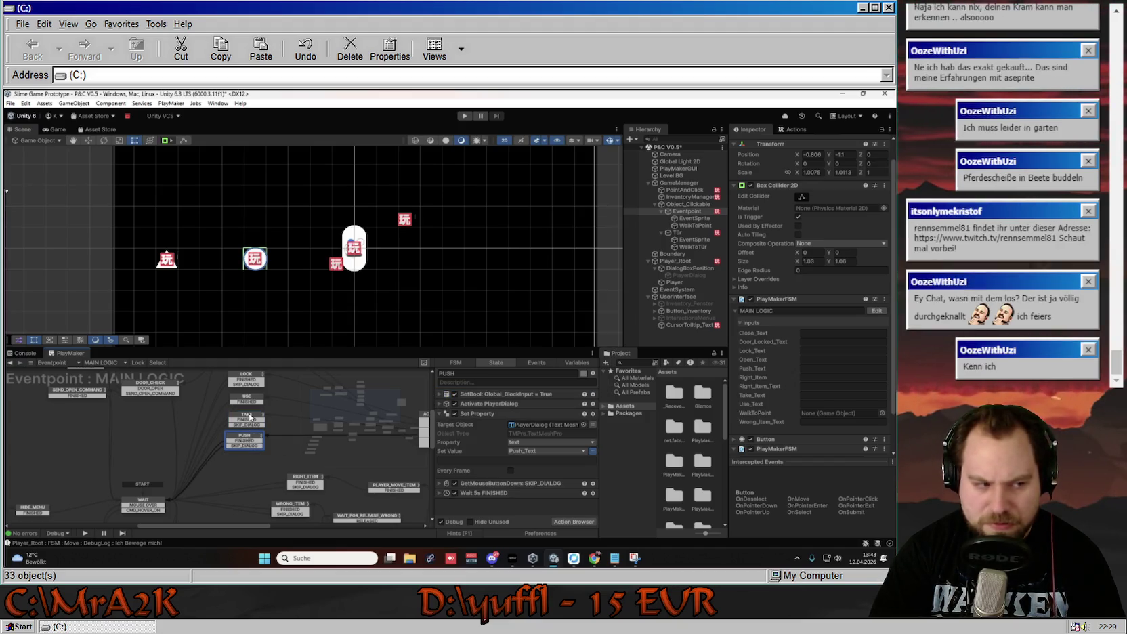
{"action": "left_click", "coordinate": [250, 416]}
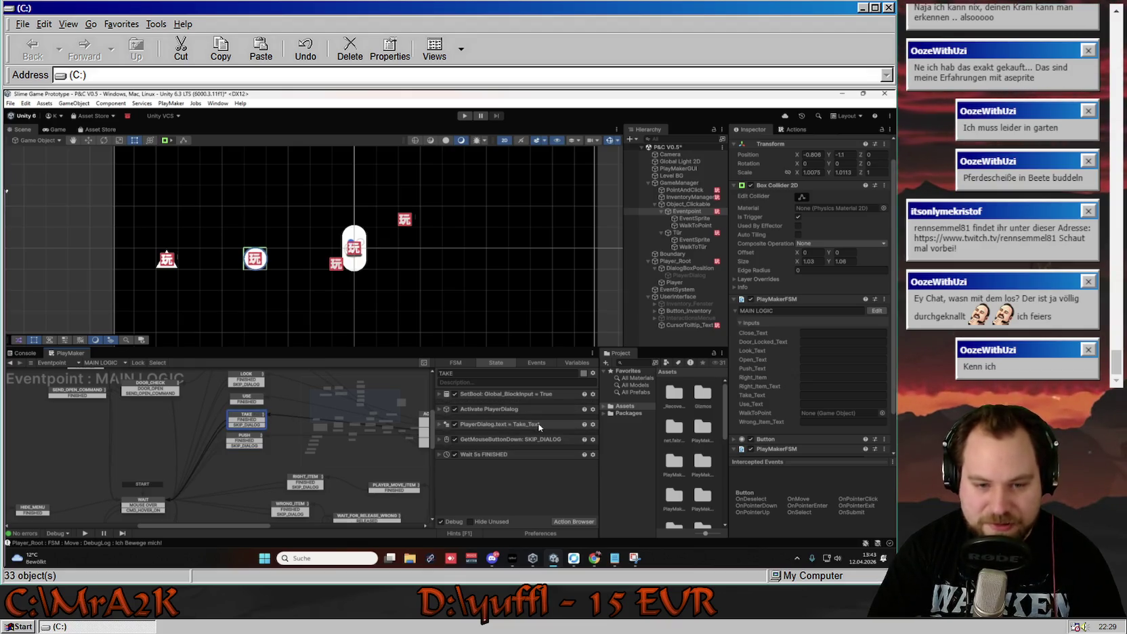
{"action": "right_click", "coordinate": [449, 434]}
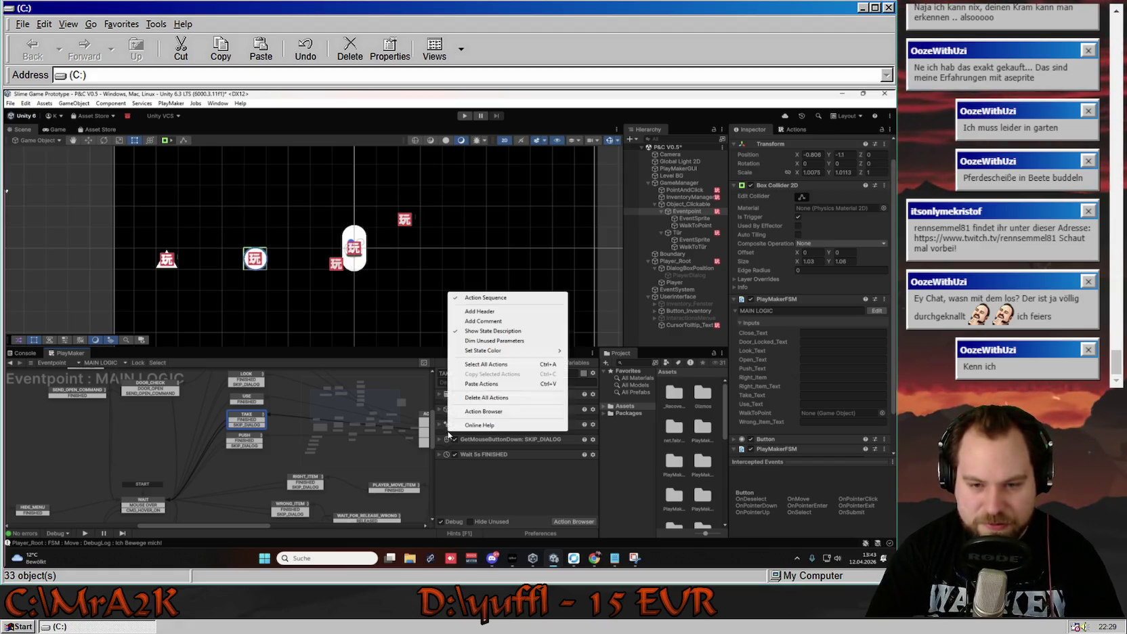
{"action": "left_click", "coordinate": [498, 300]}
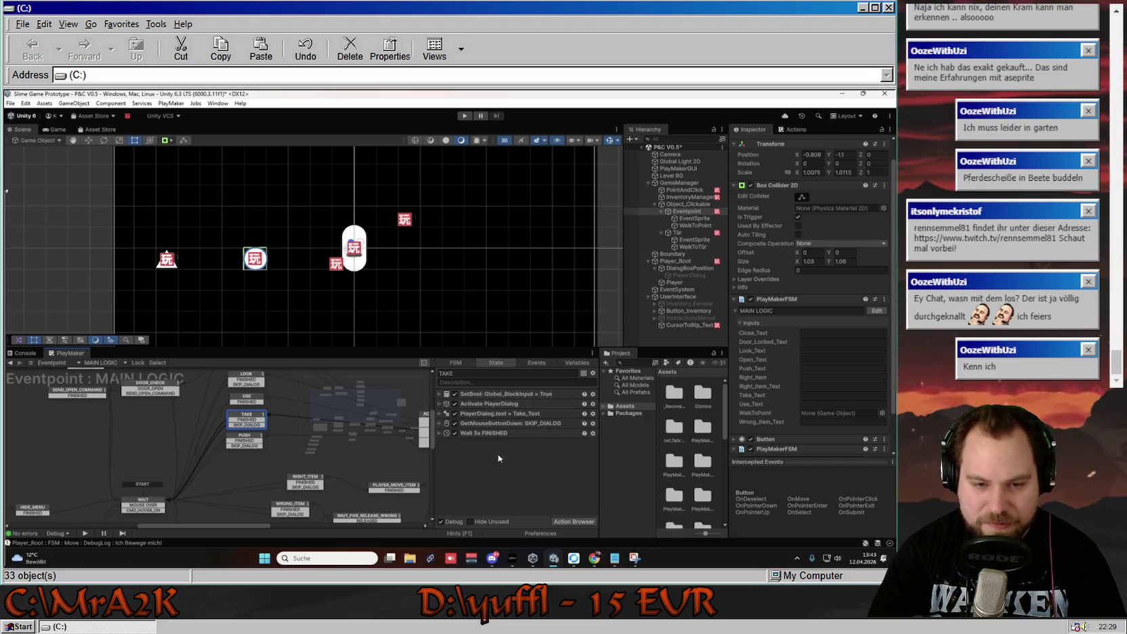
{"action": "left_click", "coordinate": [440, 412]}
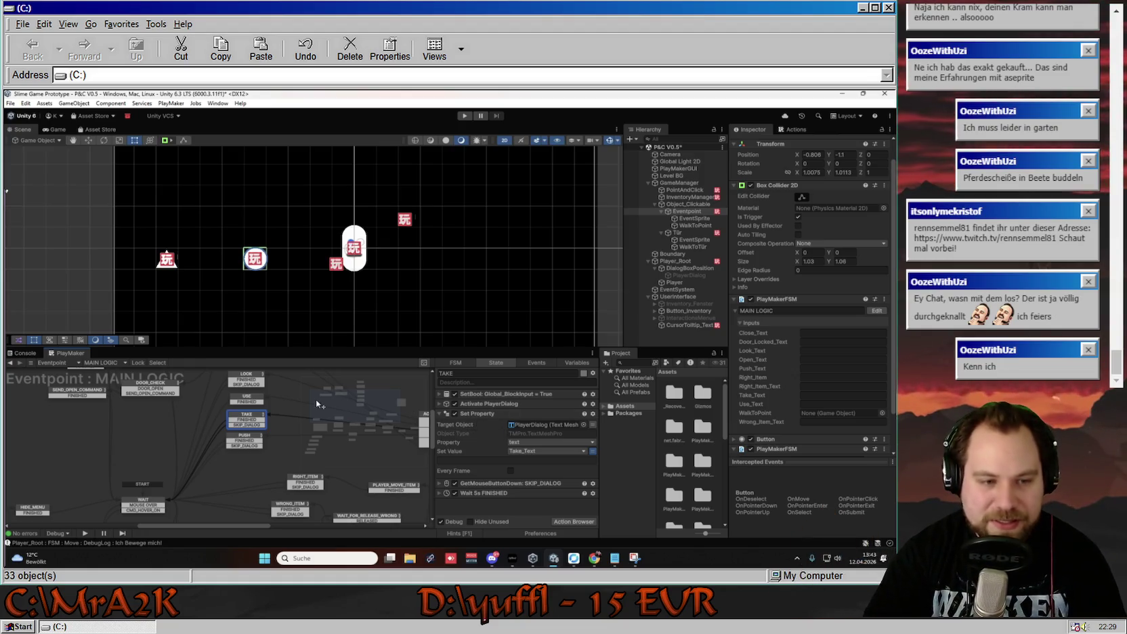
{"action": "left_click_drag", "start_coordinate": [280, 415], "coordinate": [264, 435]}
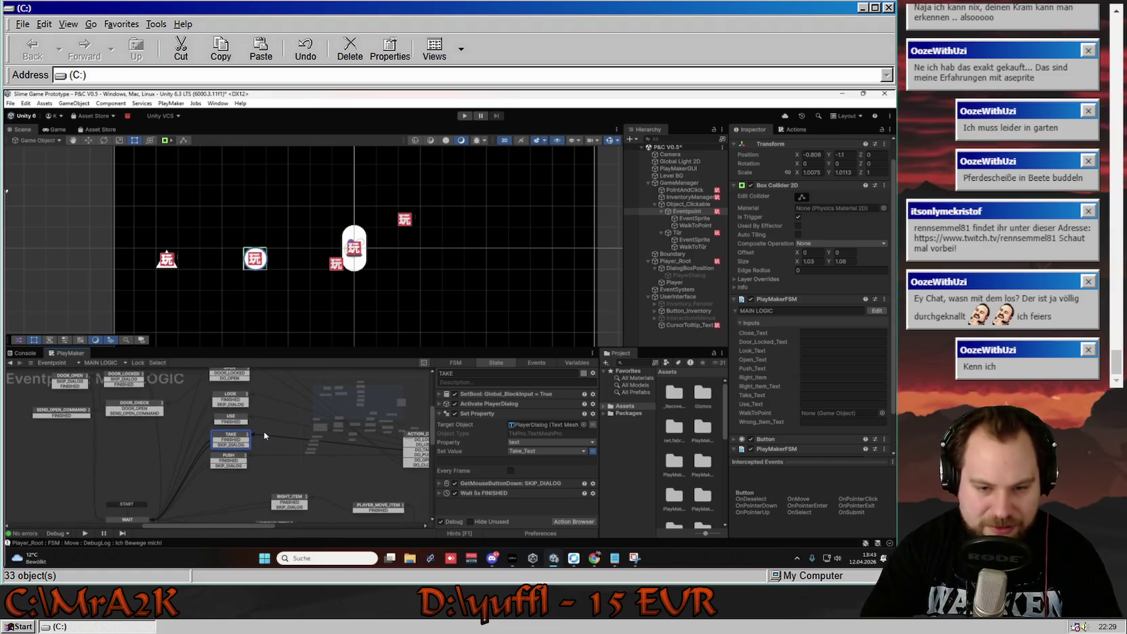
Replace the USE state's Debug Log action with the pasted dialog actions.
{"action": "left_click", "coordinate": [232, 418]}
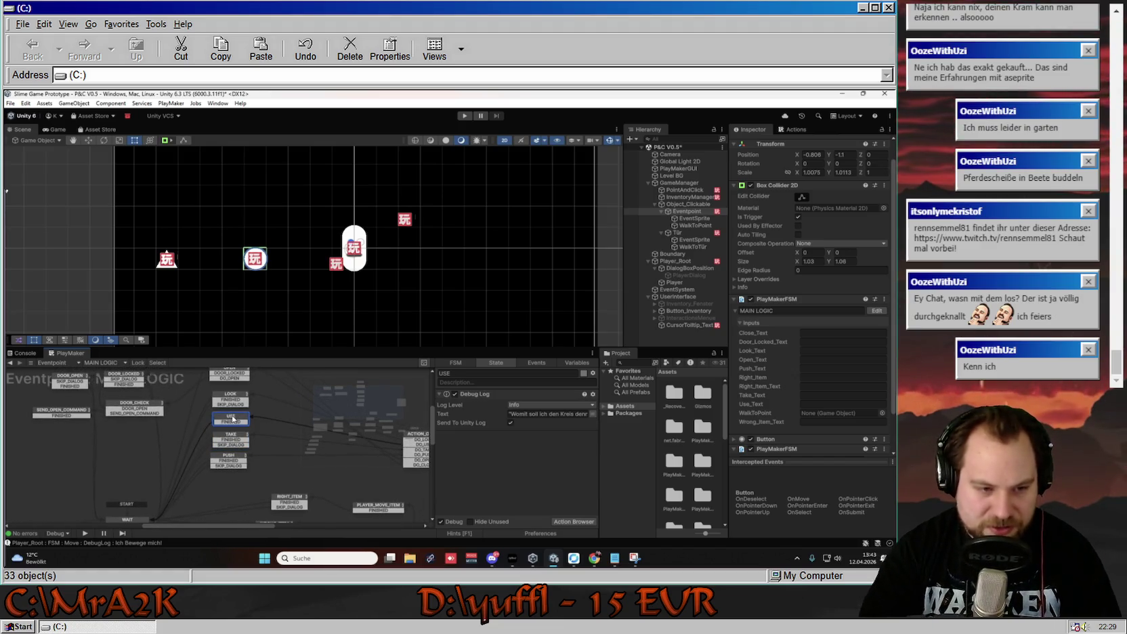
{"action": "left_click", "coordinate": [493, 395]}
{"action": "key", "text": "Delete"}
{"action": "key", "text": "ctrl+v"}
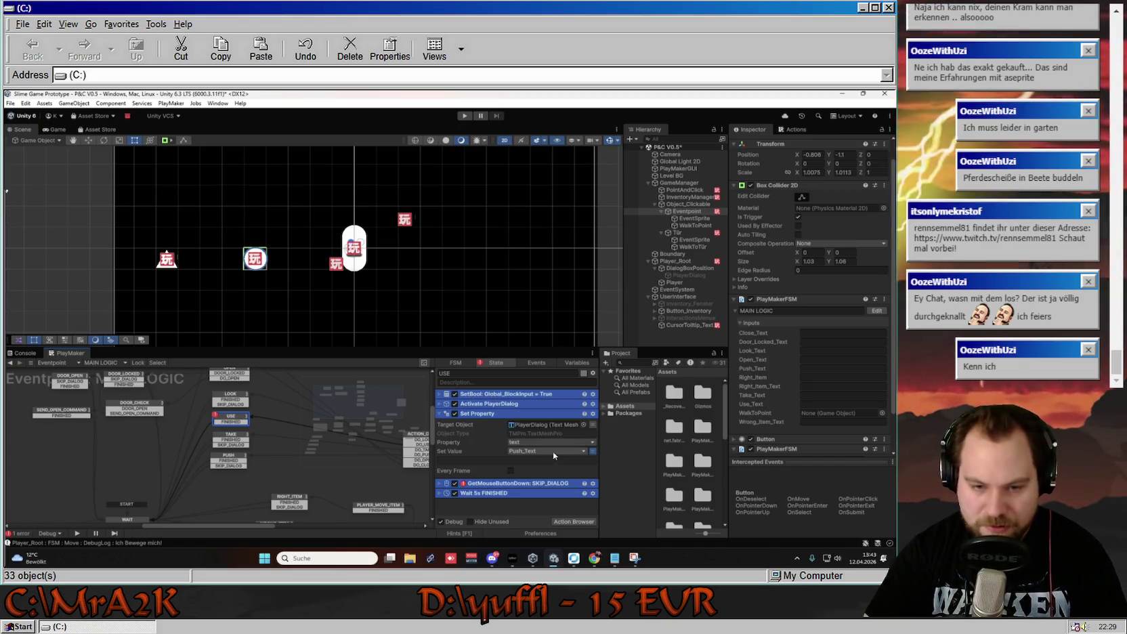
Point USE's Set Property value at Use_Text and check it against TAKE.
{"action": "left_click", "coordinate": [579, 452]}
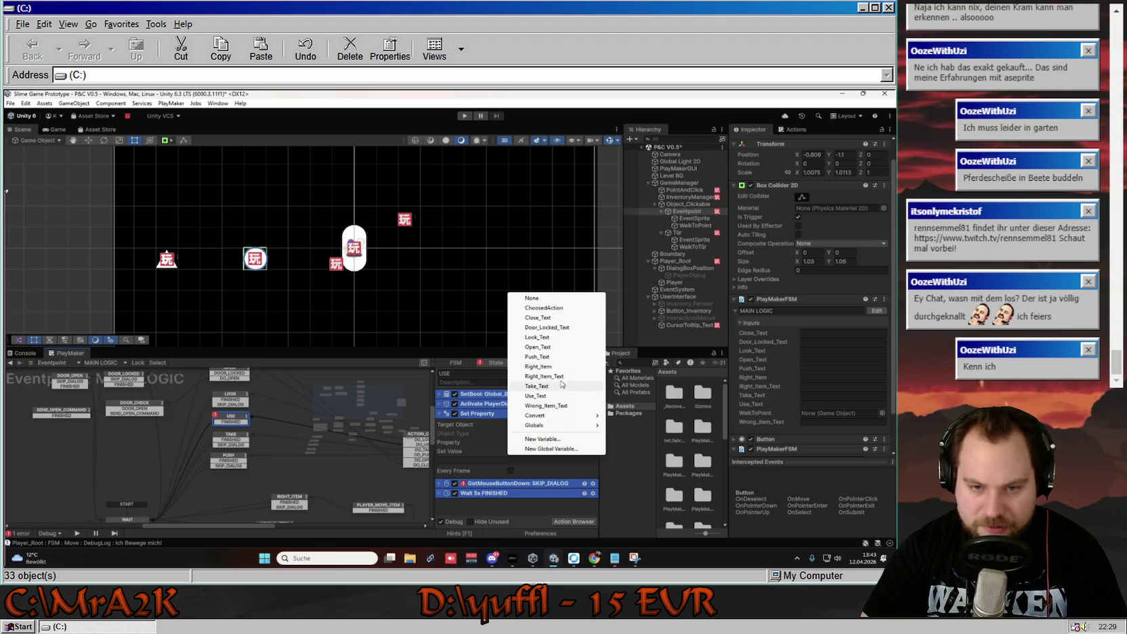
{"action": "left_click", "coordinate": [537, 395]}
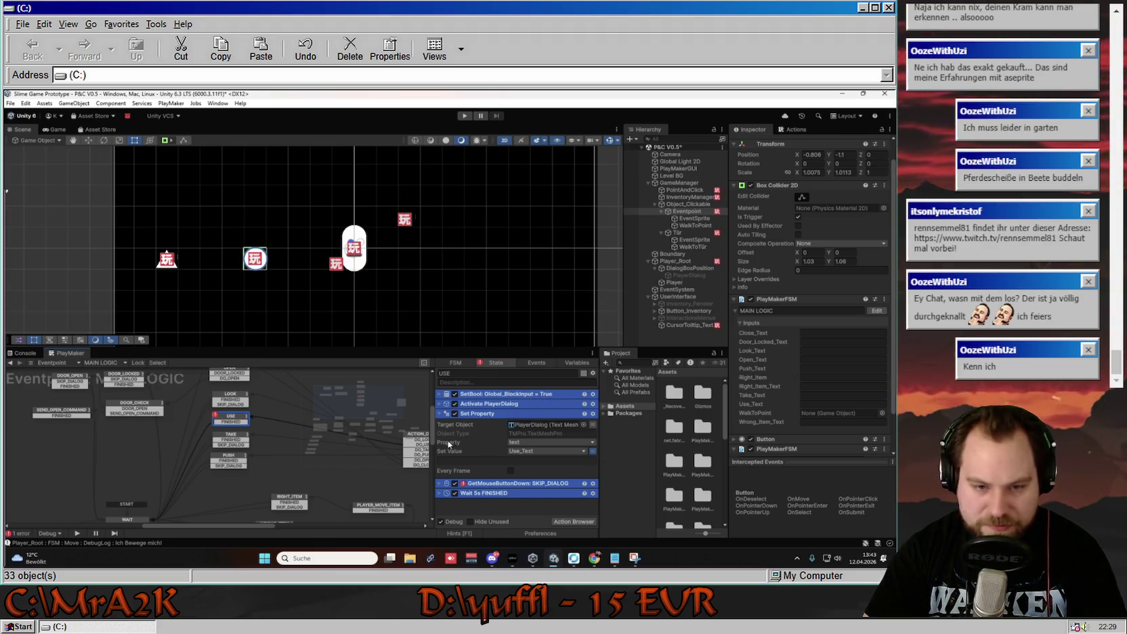
{"action": "left_click", "coordinate": [440, 414]}
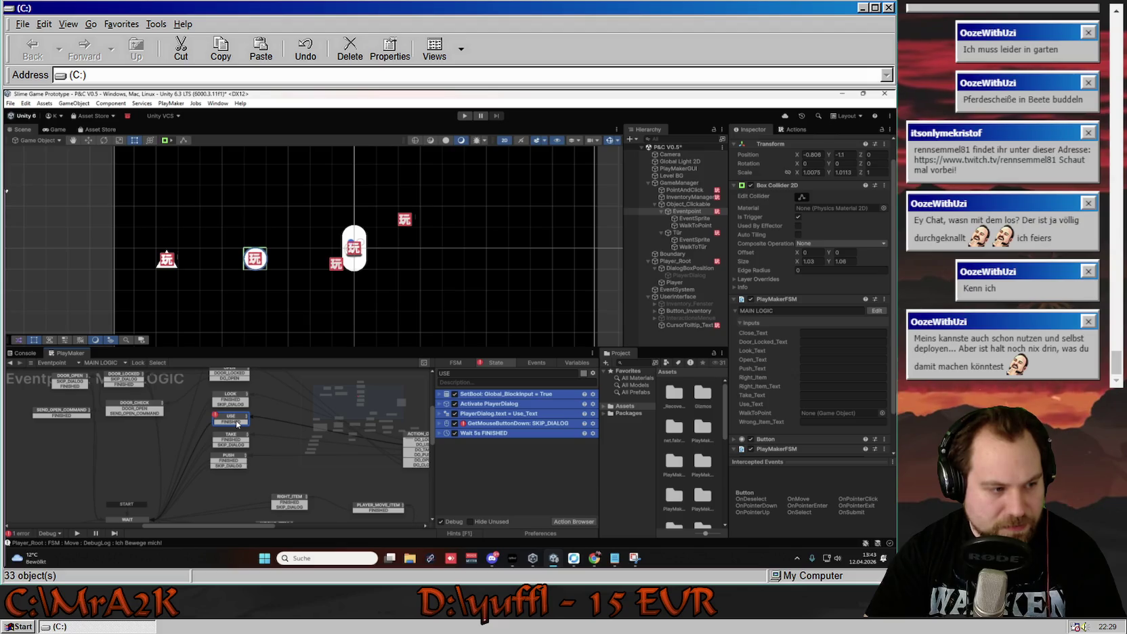
{"action": "left_click", "coordinate": [439, 423]}
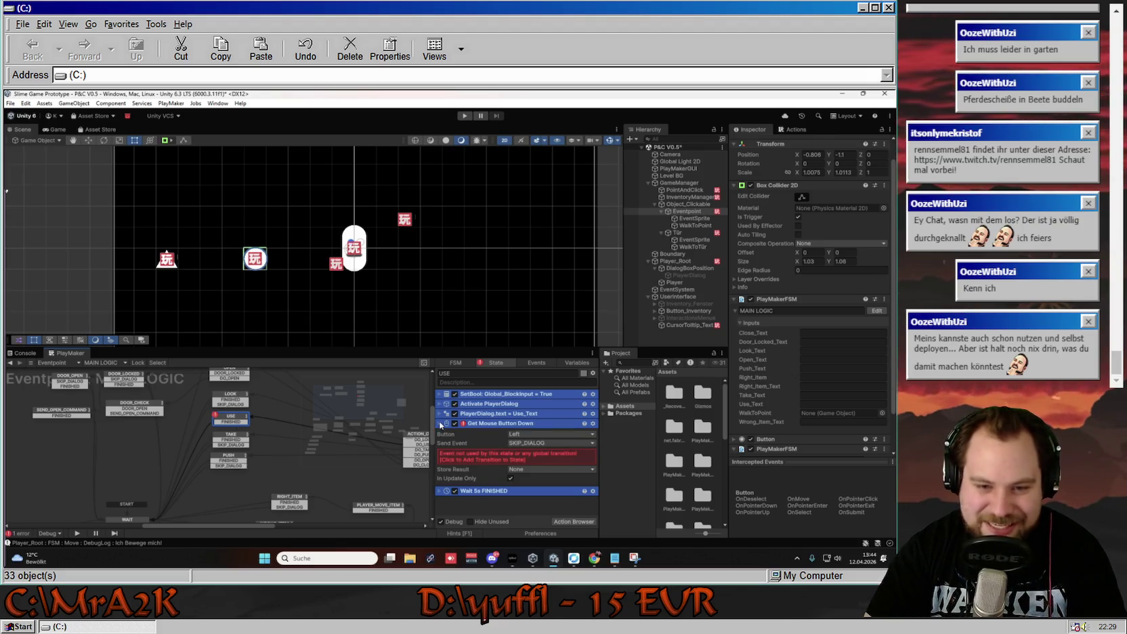
{"action": "left_click", "coordinate": [231, 444]}
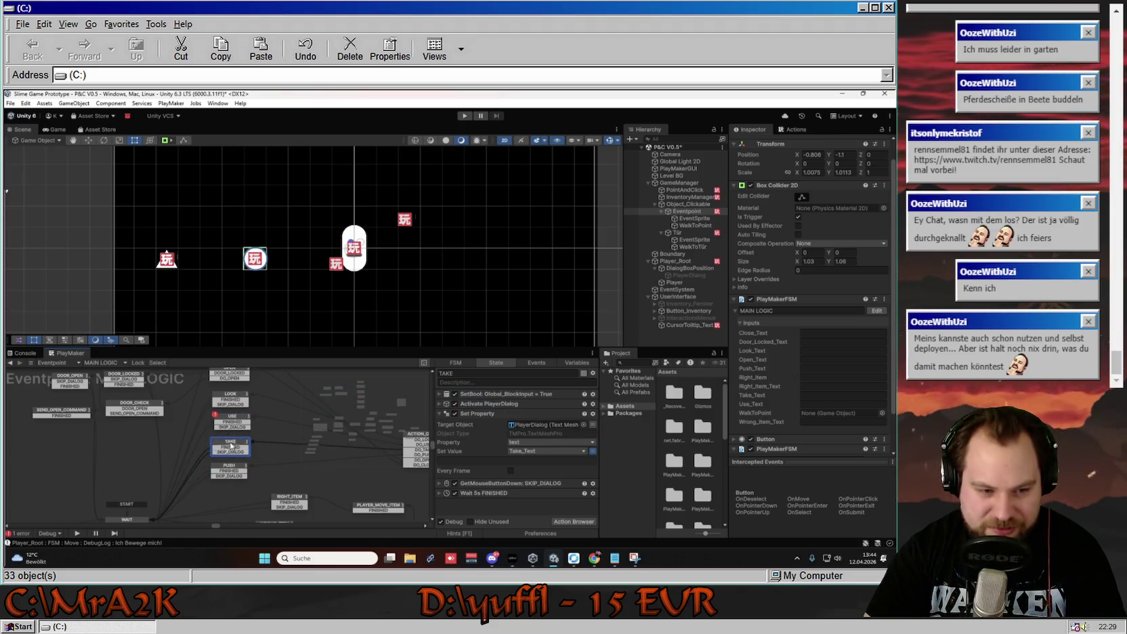
{"action": "left_click", "coordinate": [233, 421]}
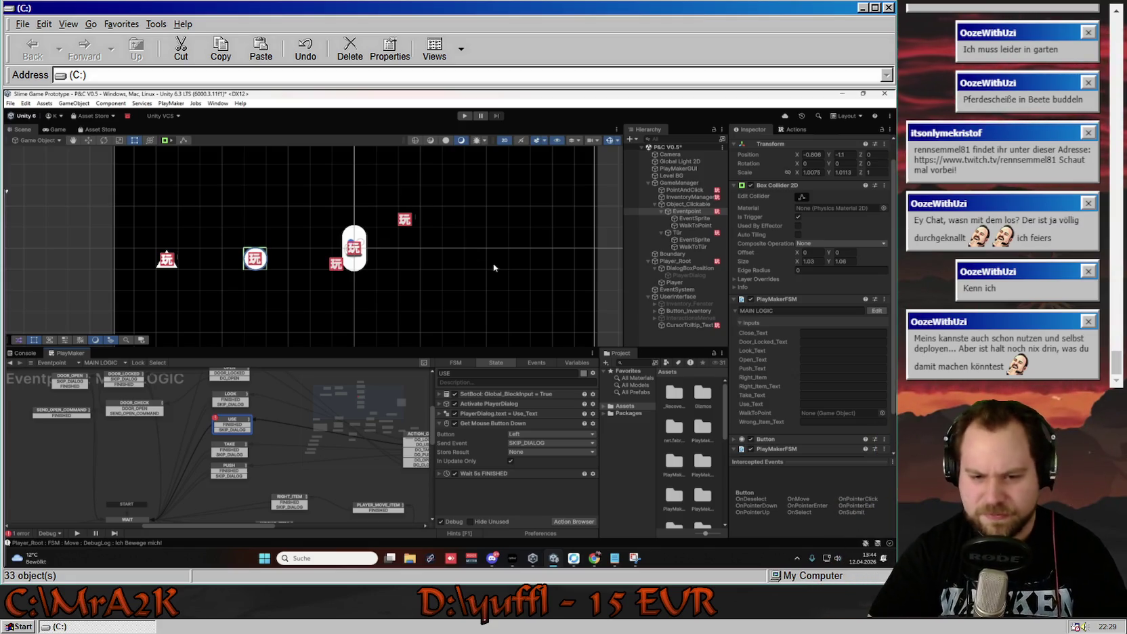
{"action": "left_click", "coordinate": [440, 414]}
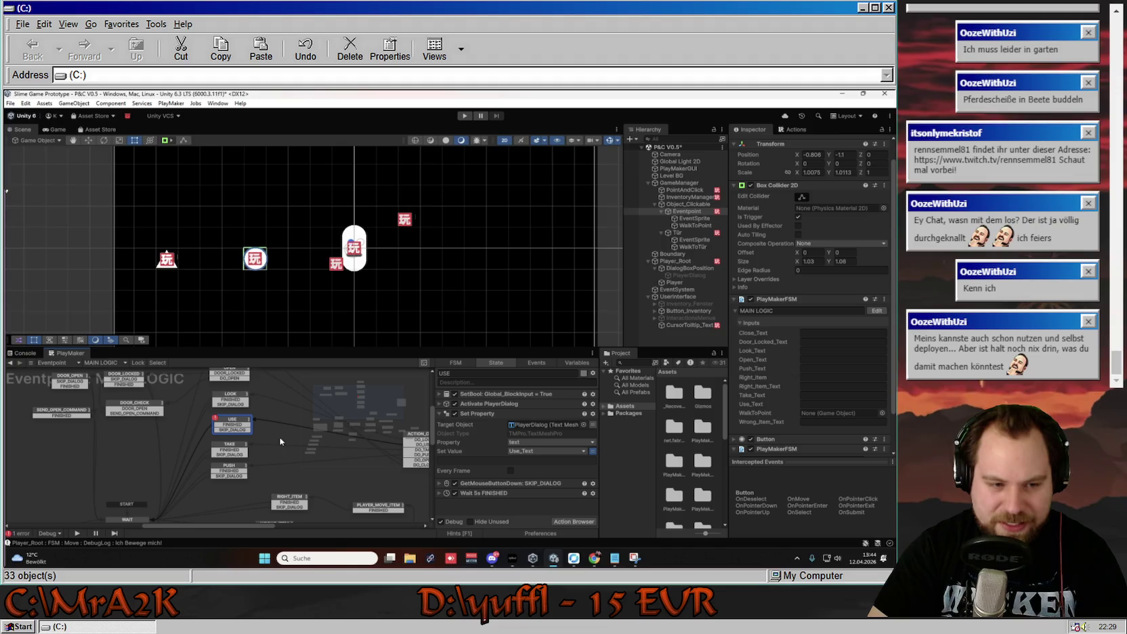
{"action": "scroll", "coordinate": [251, 440], "scroll_direction": "down", "scroll_amount": 2}
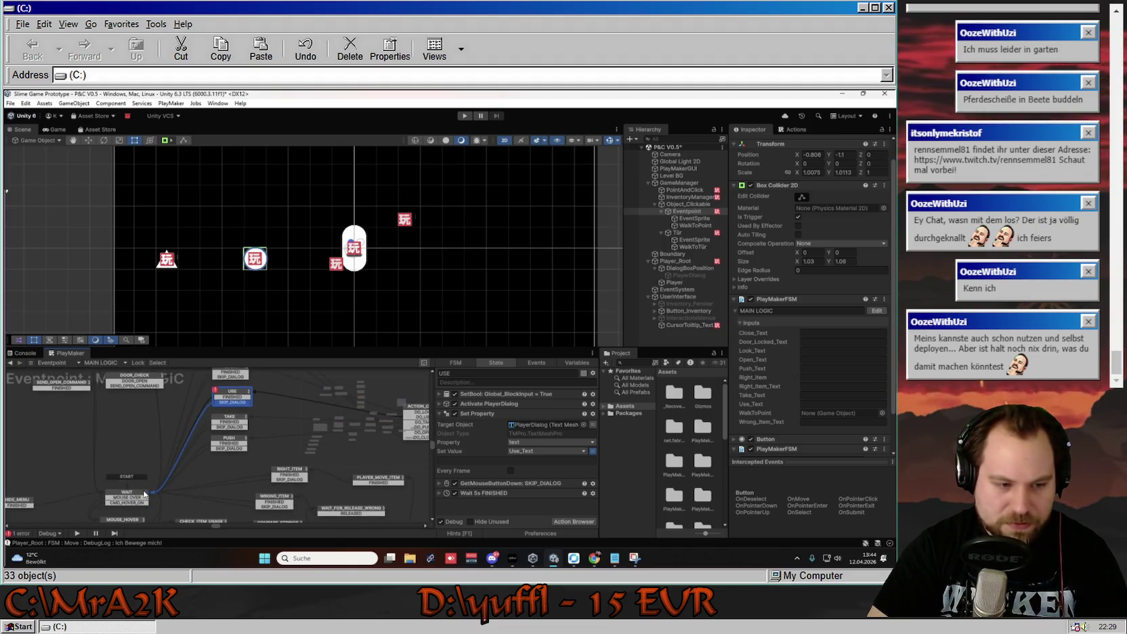
{"action": "scroll", "coordinate": [277, 442], "scroll_direction": "up", "scroll_amount": 3}
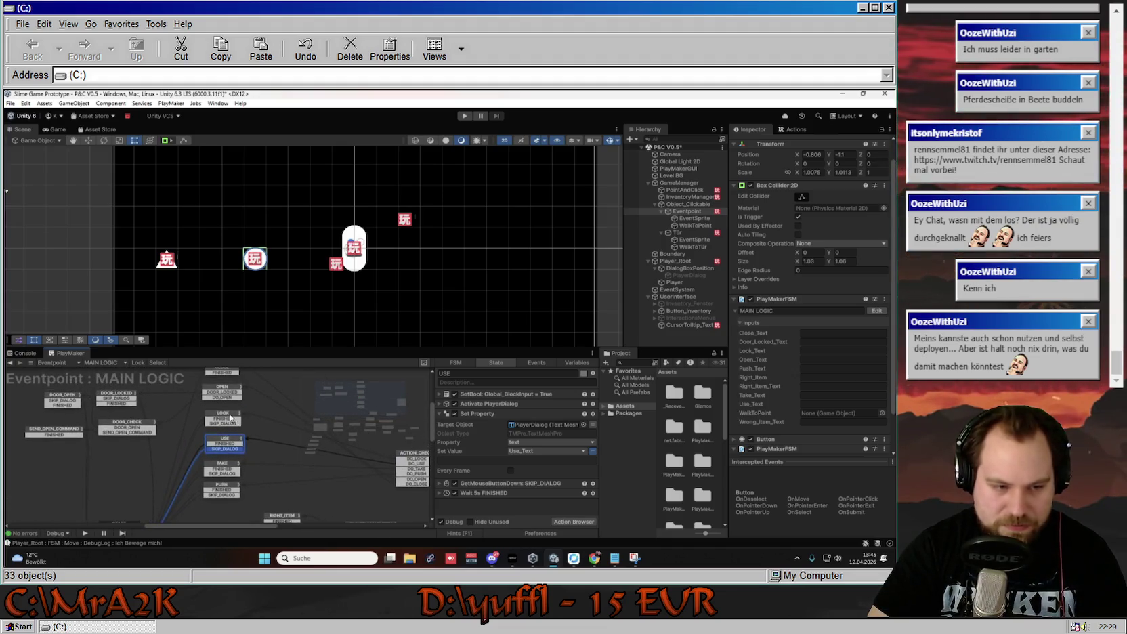
Review LOOK, OPEN and DOOR_OPEN, reconfirming 'Die Tür ist schon offen!', then view DOOR_LOCKED.
{"action": "left_click", "coordinate": [230, 417]}
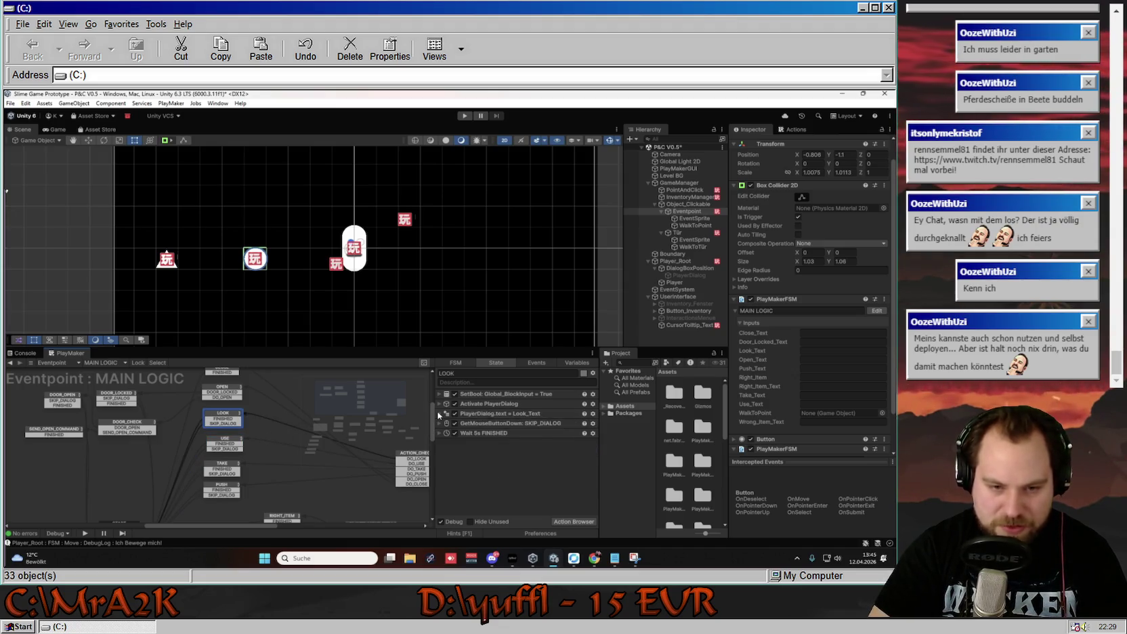
{"action": "left_click", "coordinate": [215, 393]}
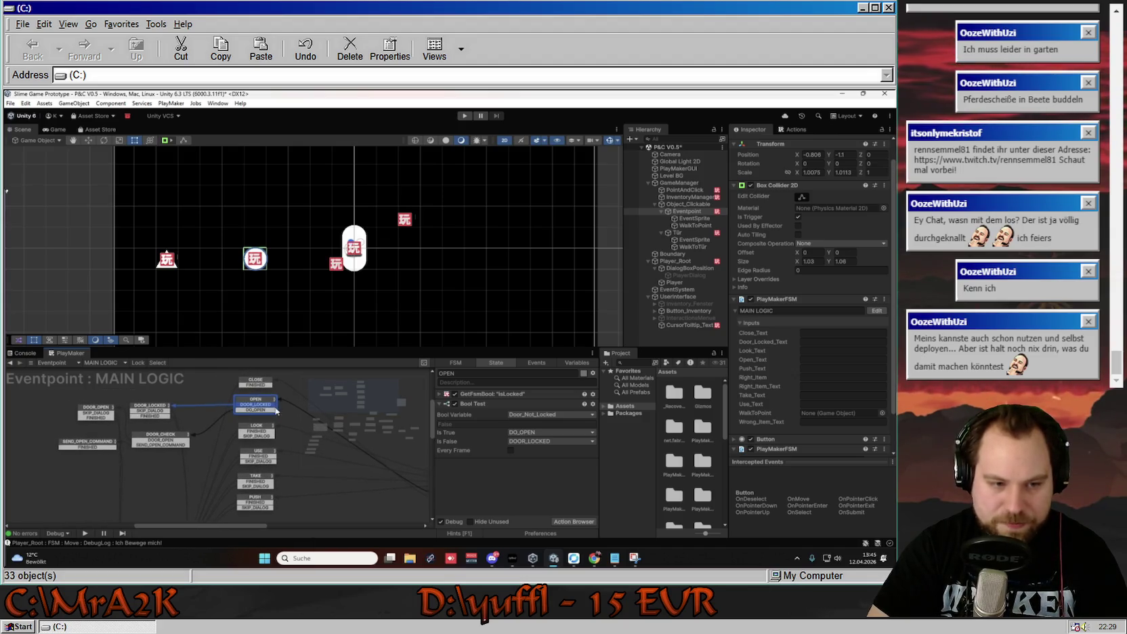
{"action": "left_click", "coordinate": [266, 409]}
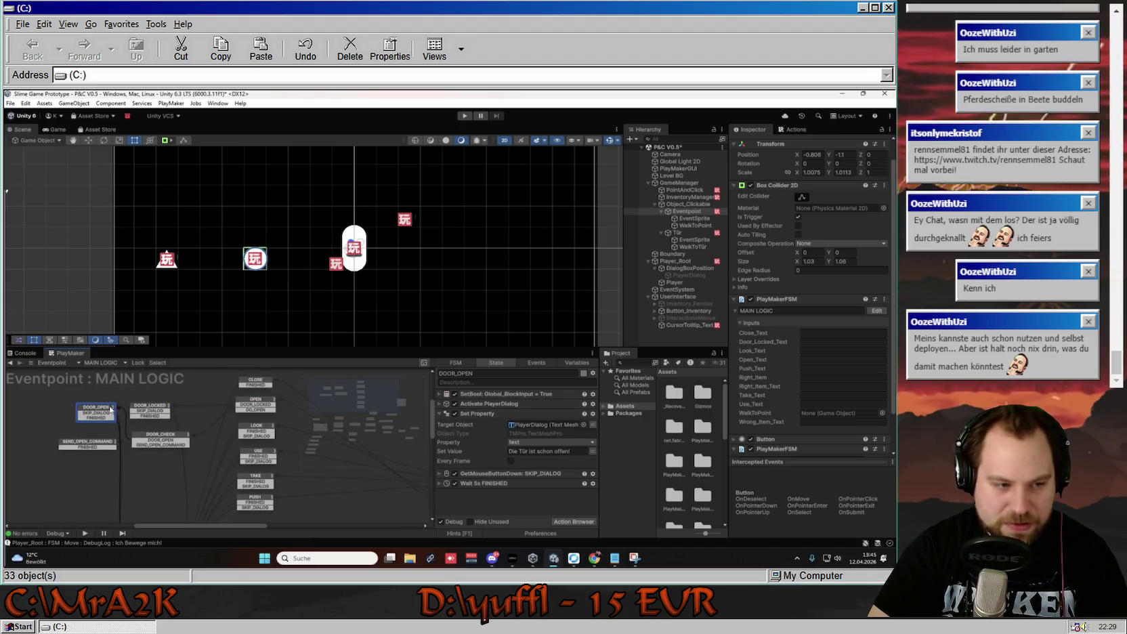
{"action": "left_click", "coordinate": [576, 451]}
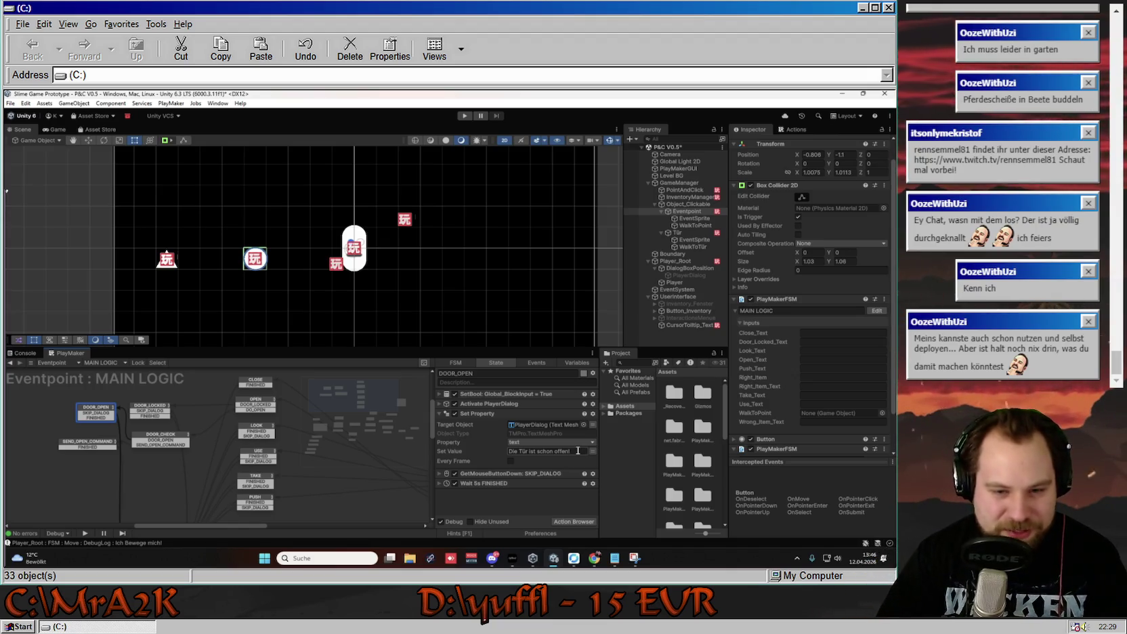
{"action": "left_click", "coordinate": [572, 452]}
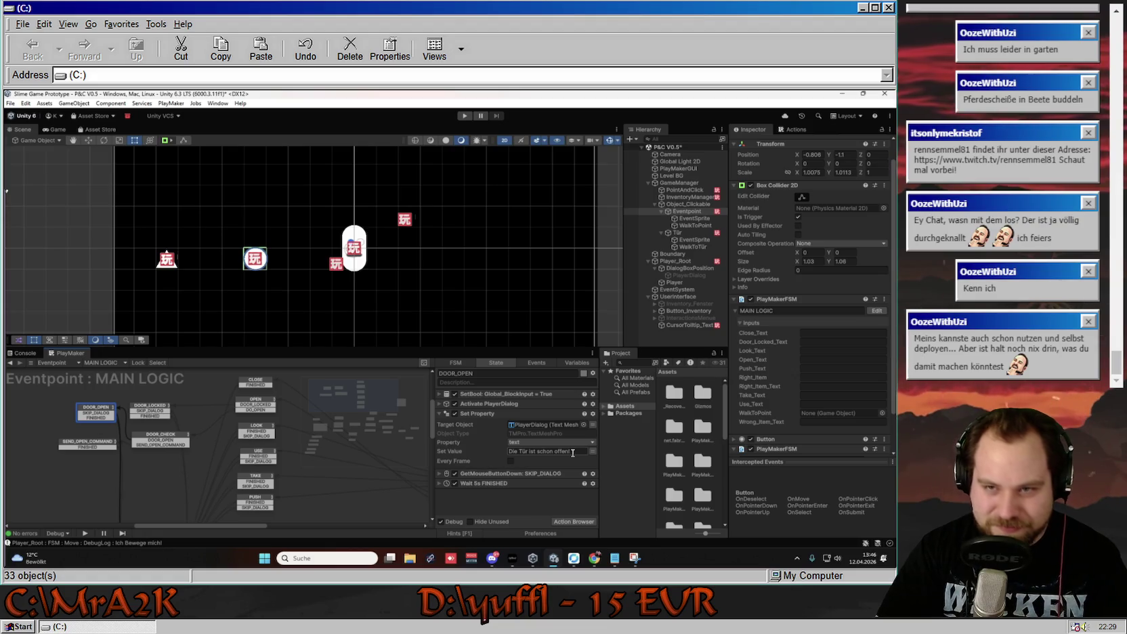
{"action": "key", "text": "Return"}
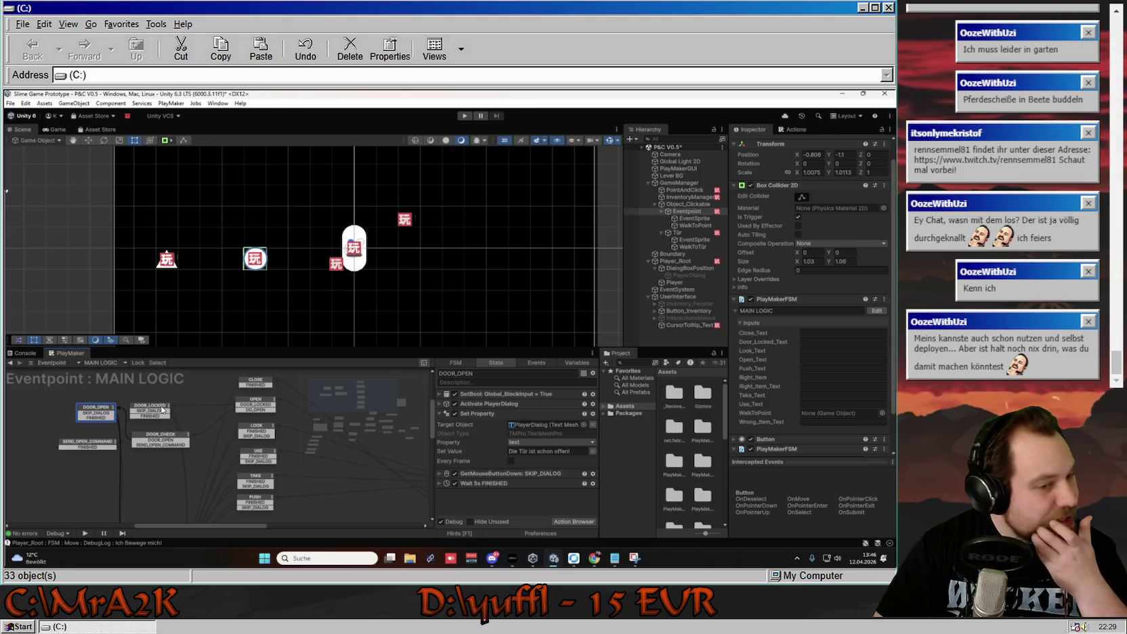
{"action": "left_click", "coordinate": [163, 409]}
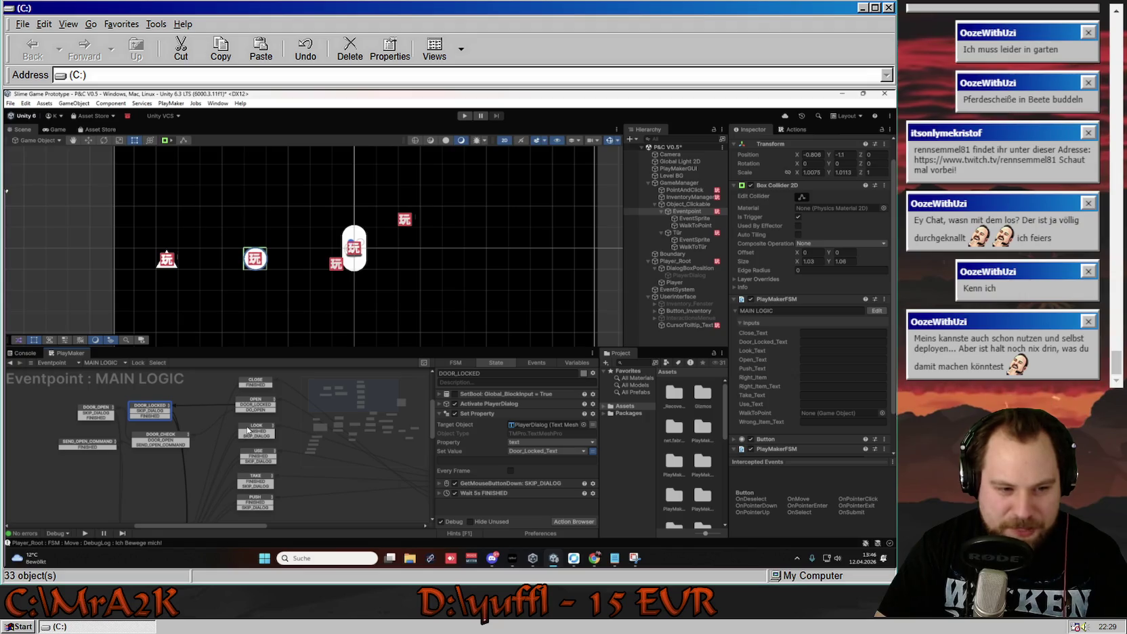
Replace the CLOSE state's Debug Log action with the pasted dialog actions.
{"action": "left_click", "coordinate": [264, 380]}
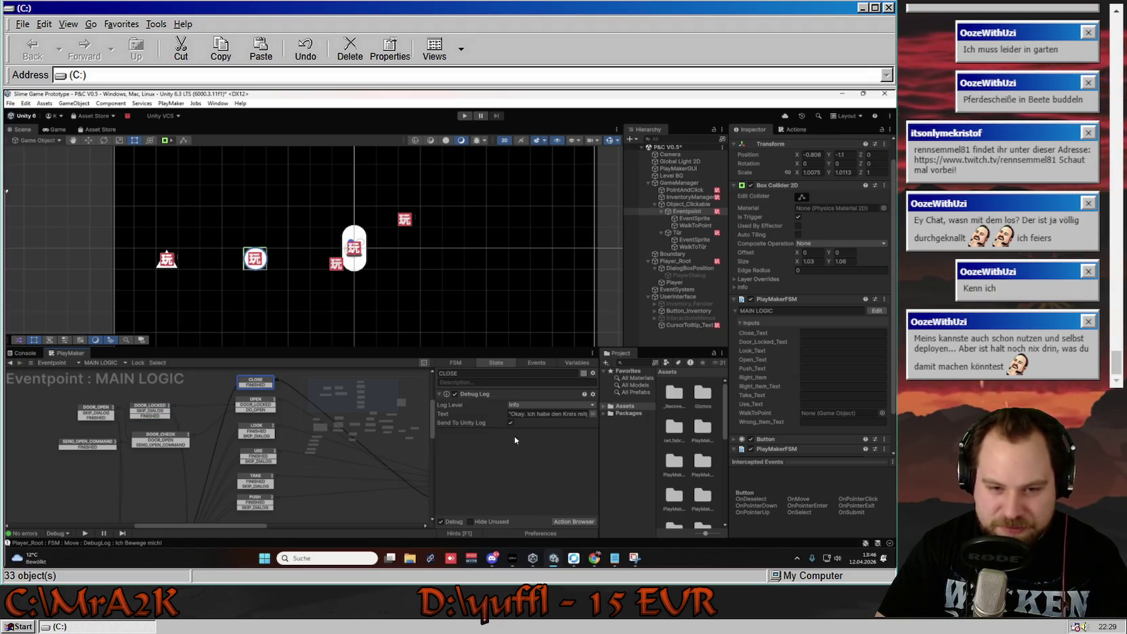
{"action": "left_click", "coordinate": [502, 395]}
{"action": "key", "text": "Delete"}
{"action": "key", "text": "ctrl+v"}
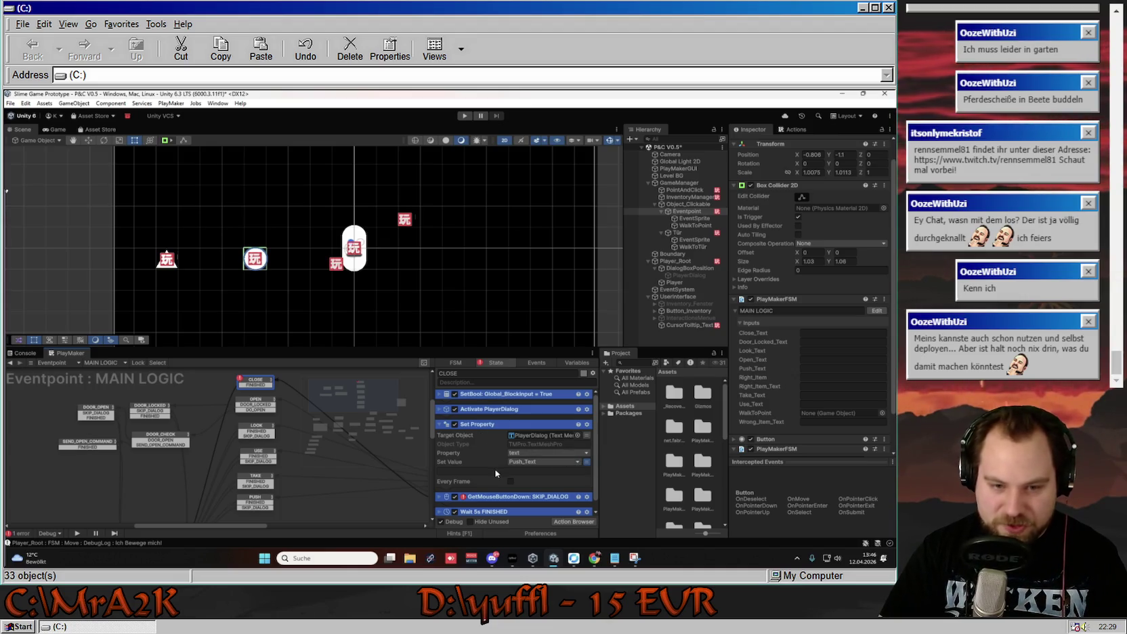
Set CLOSE's Set Property value to the Close_Text variable.
{"action": "scroll", "coordinate": [510, 504], "scroll_direction": "down", "scroll_amount": 1}
{"action": "right_click", "coordinate": [510, 506]}
{"action": "left_click", "coordinate": [532, 440]}
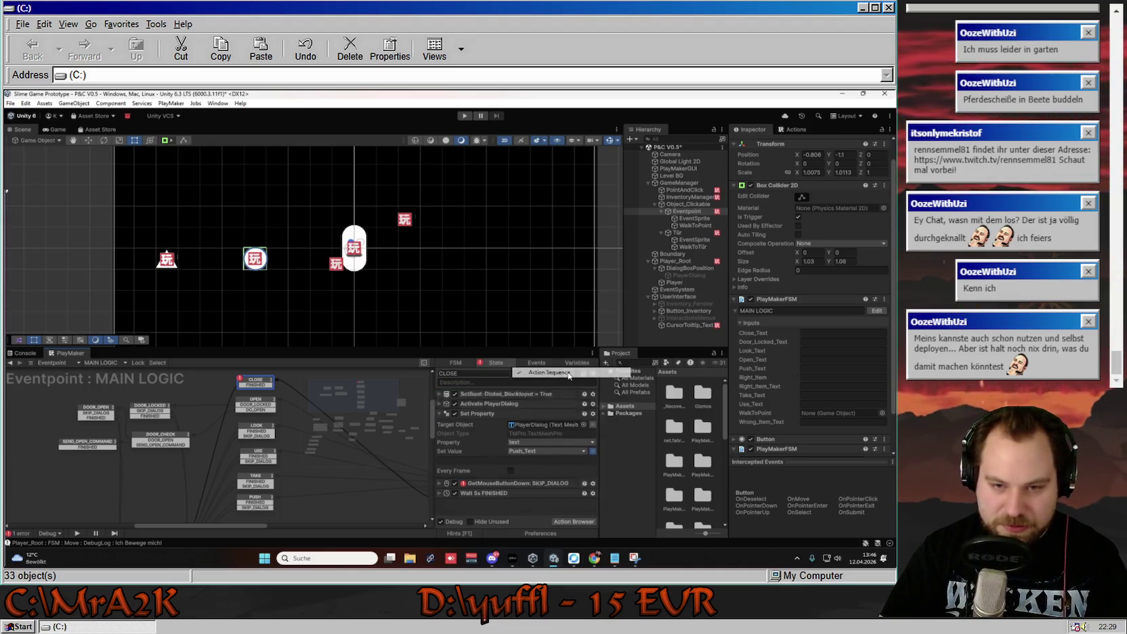
{"action": "left_click", "coordinate": [567, 453]}
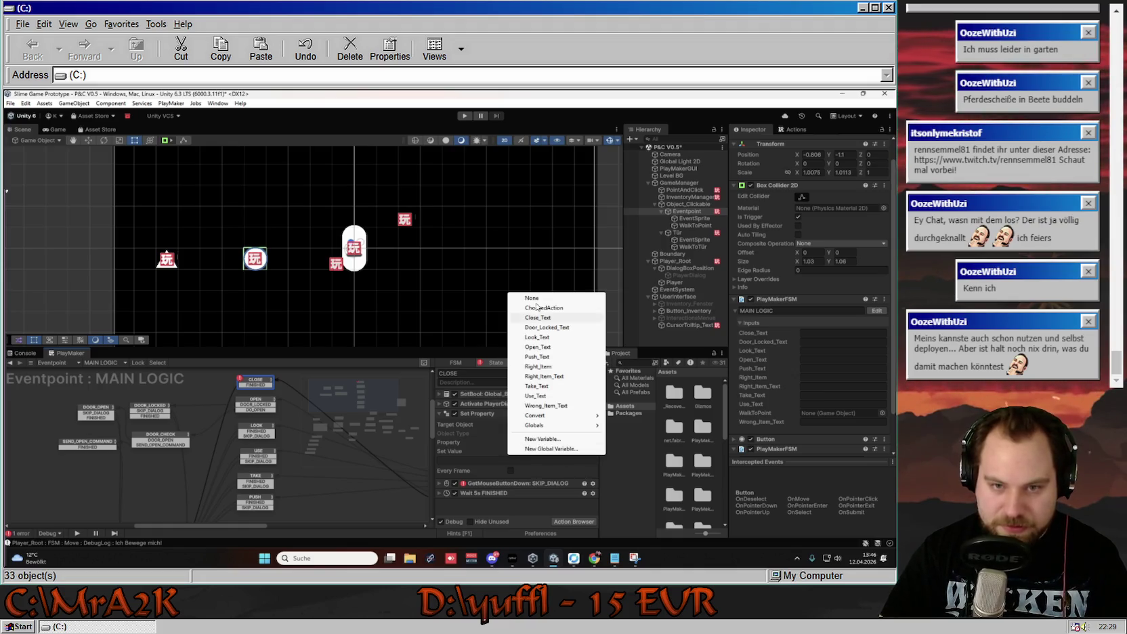
{"action": "left_click", "coordinate": [550, 320]}
Add a SKIP_DIALOG transition on CLOSE and connect it to WAIT.
{"action": "left_click", "coordinate": [538, 483]}
{"action": "left_click", "coordinate": [534, 511]}
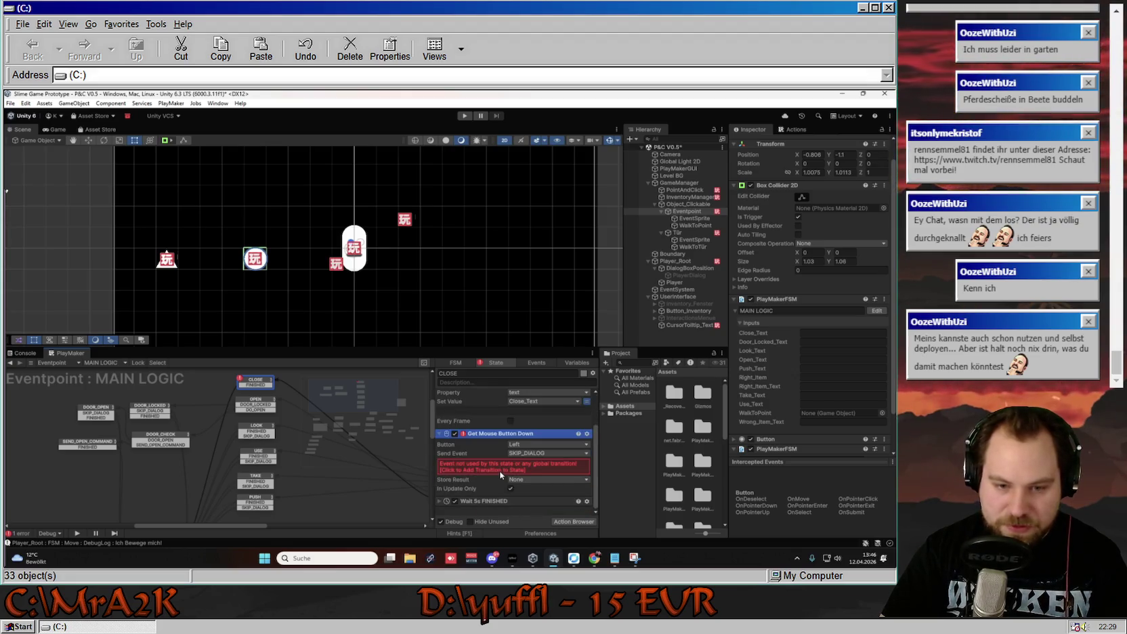
{"action": "mouse_move", "coordinate": [247, 393]}
{"action": "left_mouse_down"}
{"action": "mouse_move", "coordinate": [223, 460]}
{"action": "mouse_move", "coordinate": [184, 515]}
{"action": "left_mouse_up"}
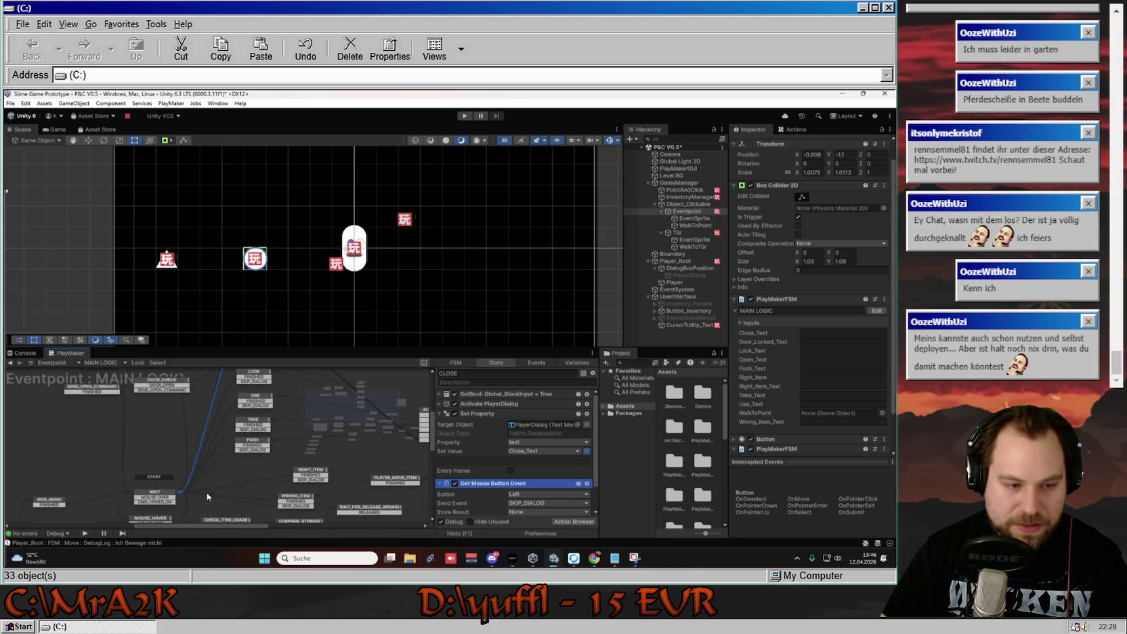
{"action": "left_click_drag", "start_coordinate": [218, 451], "coordinate": [216, 485]}
{"action": "left_click", "coordinate": [245, 389]}
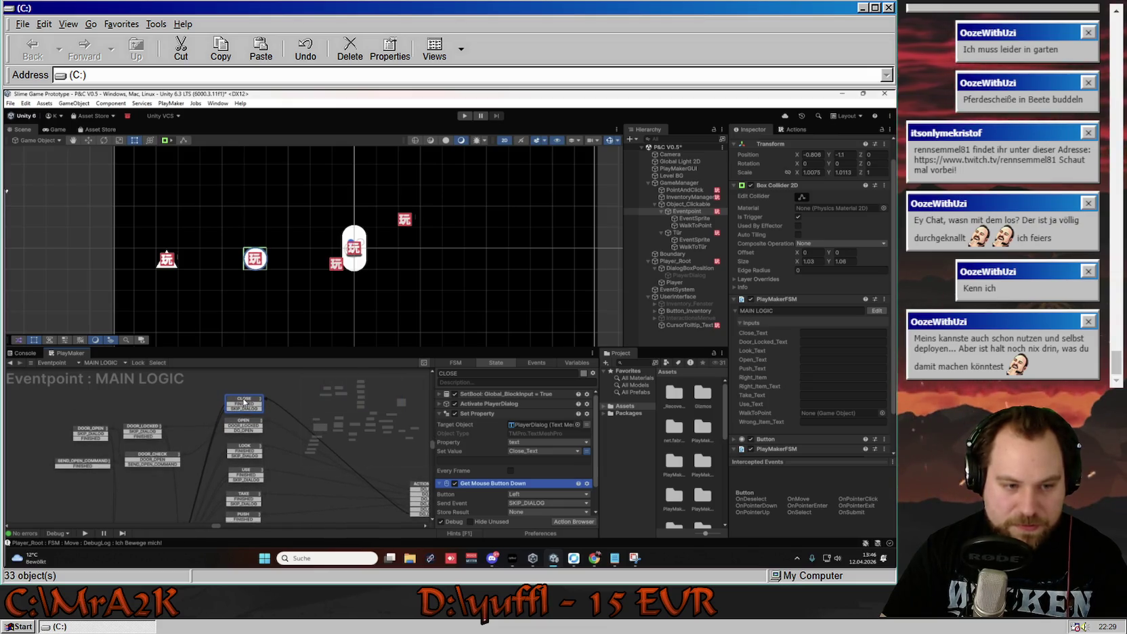
{"action": "left_click_drag", "start_coordinate": [272, 458], "coordinate": [285, 440]}
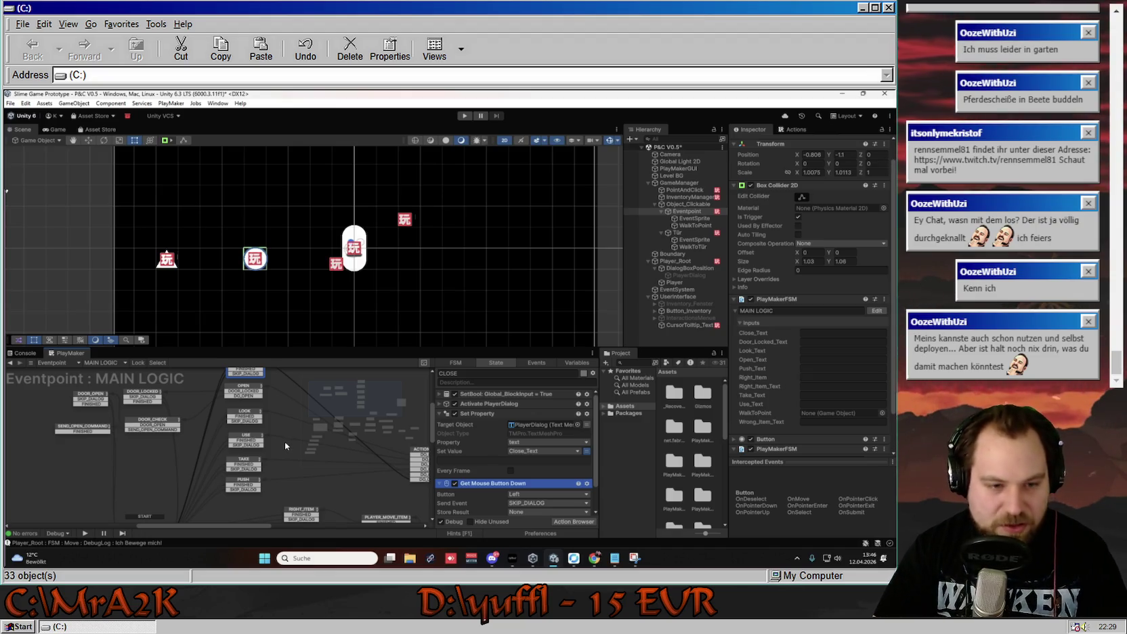
{"action": "left_click_drag", "start_coordinate": [284, 445], "coordinate": [285, 459]}
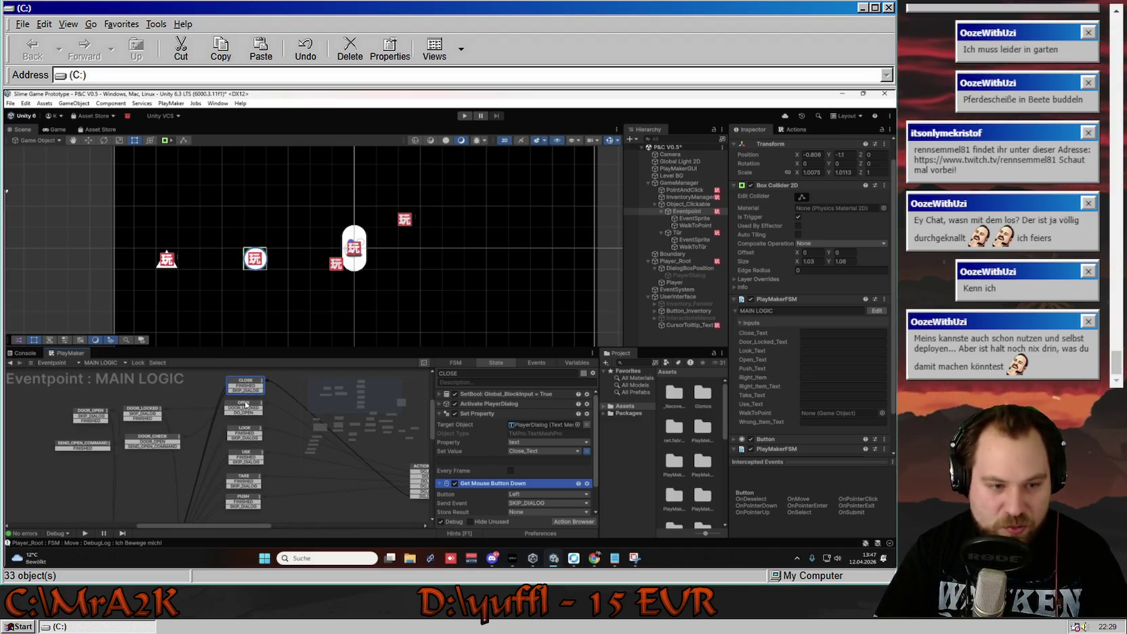
{"action": "left_click", "coordinate": [250, 406]}
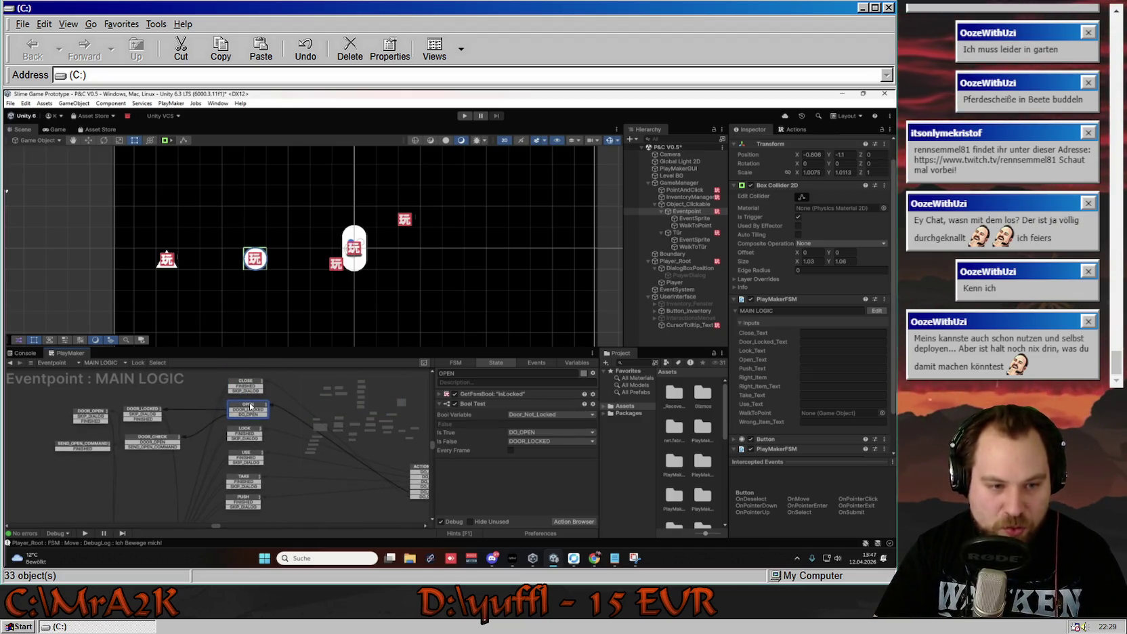
Open Eventpoint's FSM selector listing MAIN LOGIC and MOUSE TRACKER.
{"action": "left_click", "coordinate": [293, 435]}
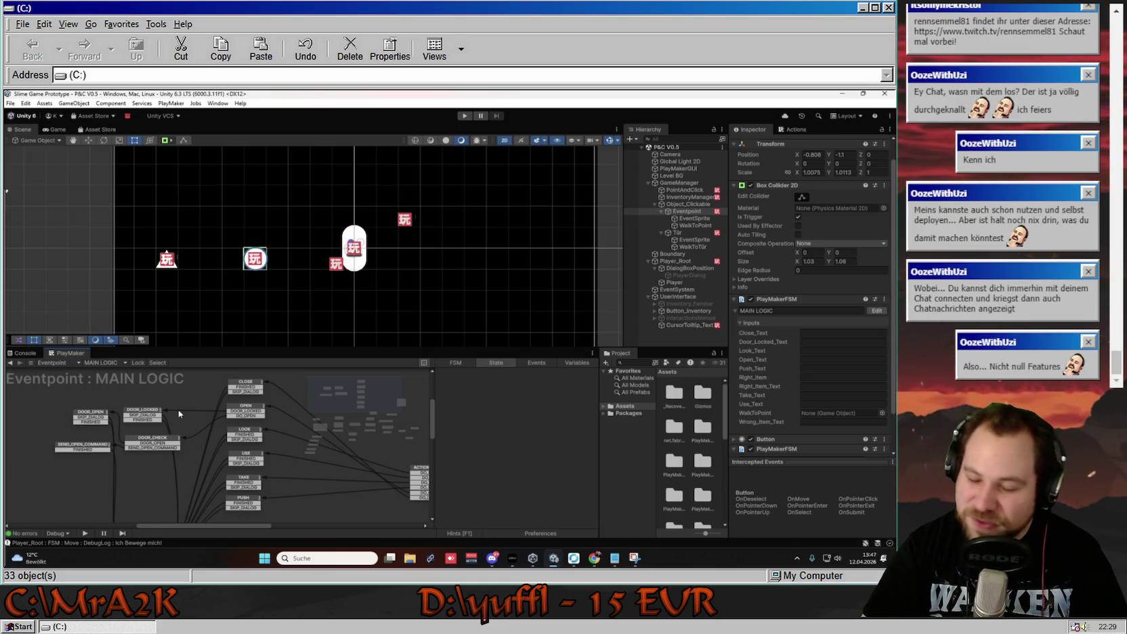
{"action": "left_click", "coordinate": [101, 362]}
{"action": "left_click", "coordinate": [102, 362]}
{"action": "left_click", "coordinate": [102, 362]}
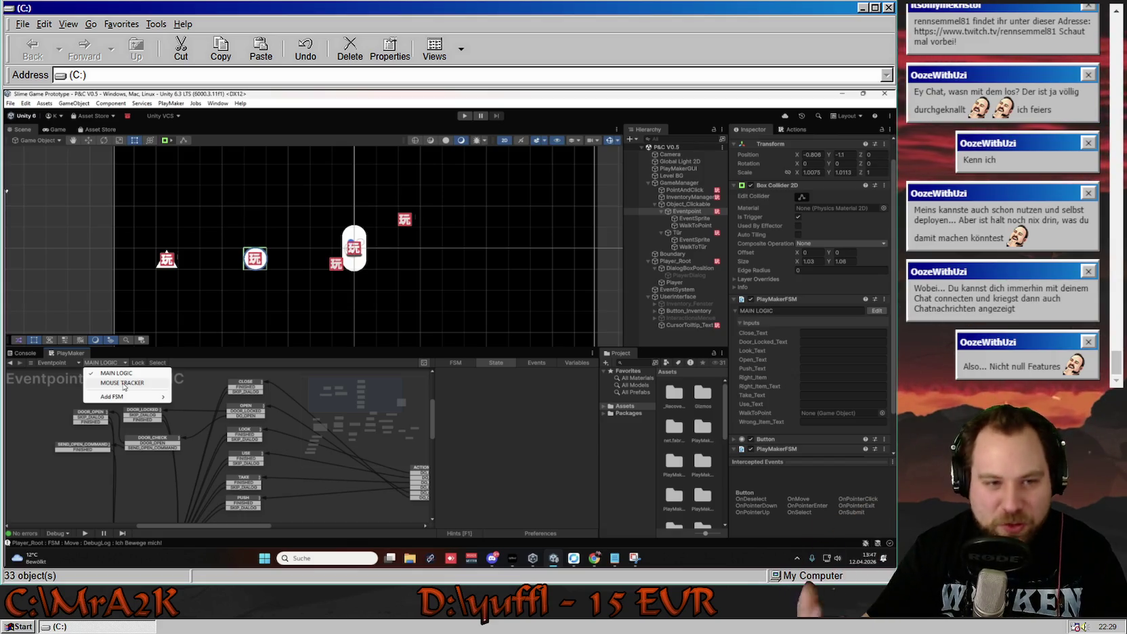
In MOUSE TRACKER, rename the first Set Fsm String action to Look_Text_FSM.
{"action": "left_click", "coordinate": [123, 383]}
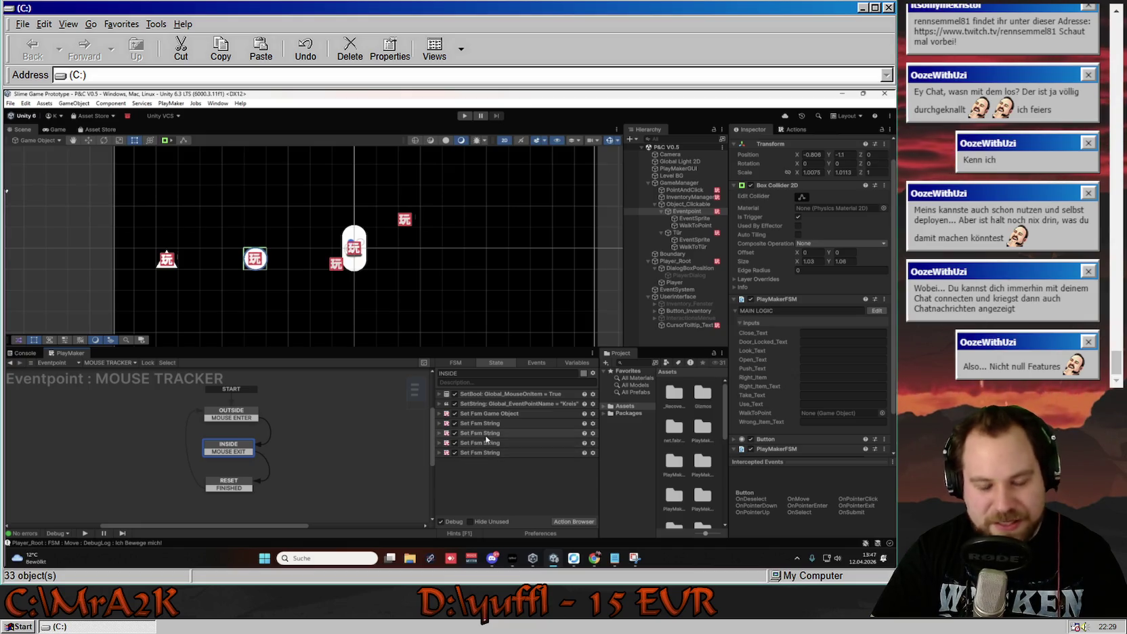
{"action": "left_click", "coordinate": [441, 424]}
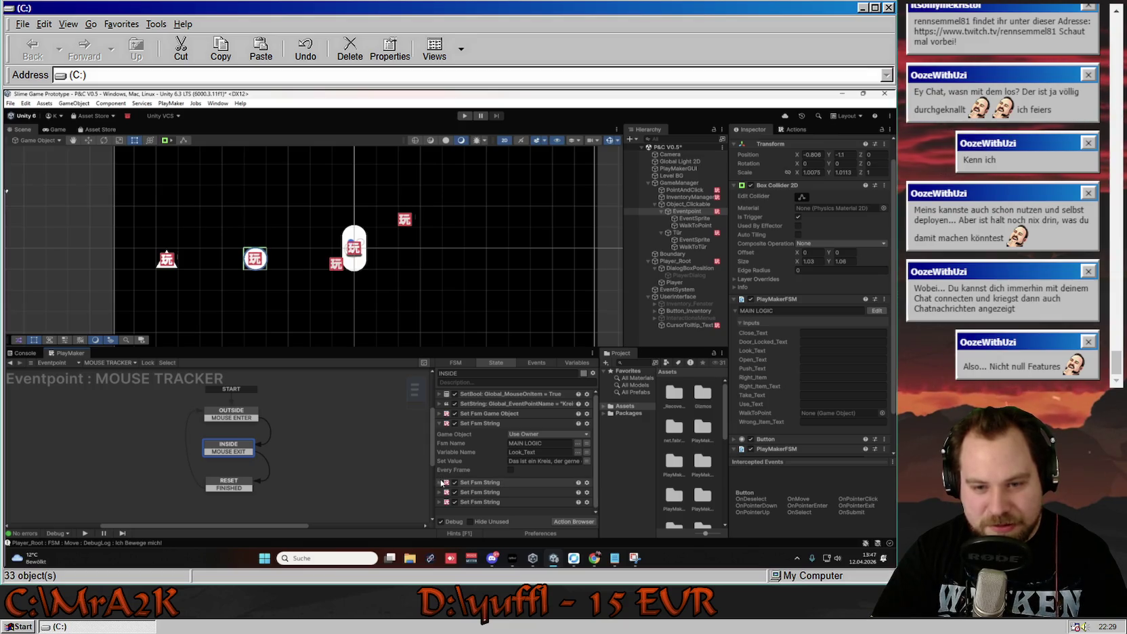
{"action": "right_click", "coordinate": [480, 422]}
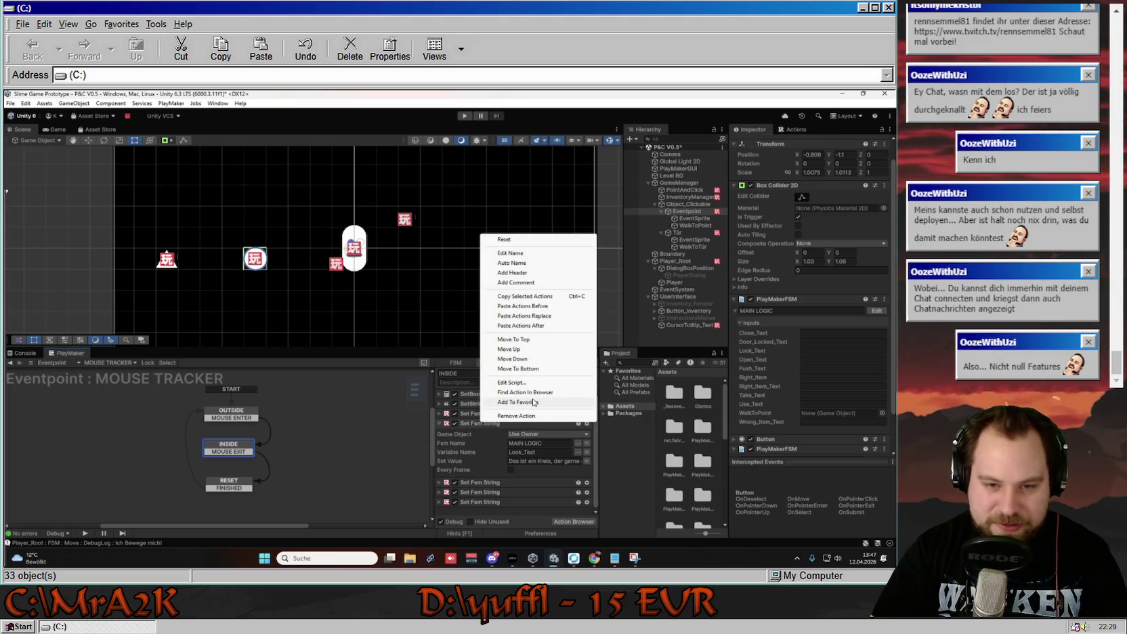
{"action": "left_click", "coordinate": [527, 256]}
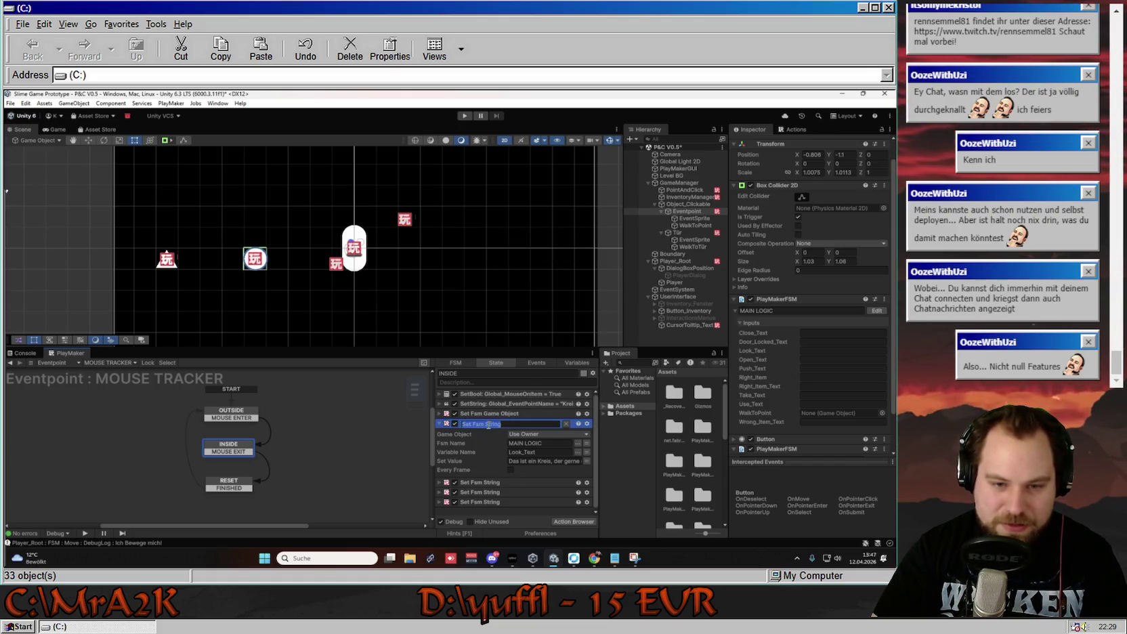
{"action": "left_click", "coordinate": [511, 424]}
{"action": "left_click_drag", "start_coordinate": [511, 425], "coordinate": [464, 429]}
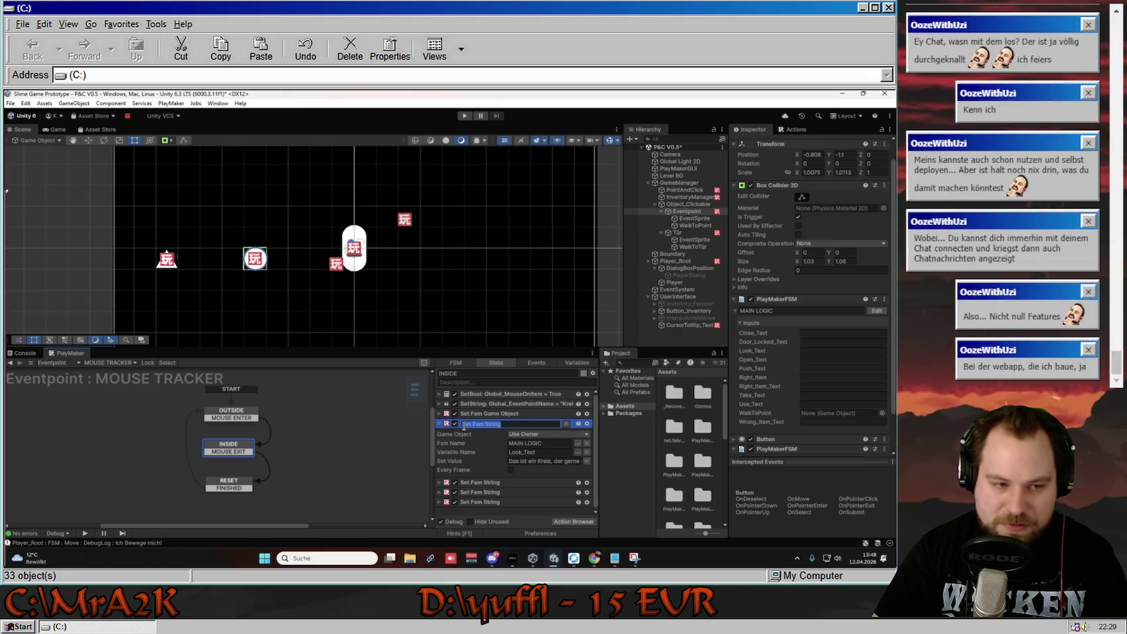
{"action": "type", "text": "Look_T"}
{"action": "type", "text": "_tex"}
{"action": "key", "text": "BackSpace"}
{"action": "key", "text": "BackSpace"}
{"action": "key", "text": "BackSpace"}
{"action": "type", "text": "T"}
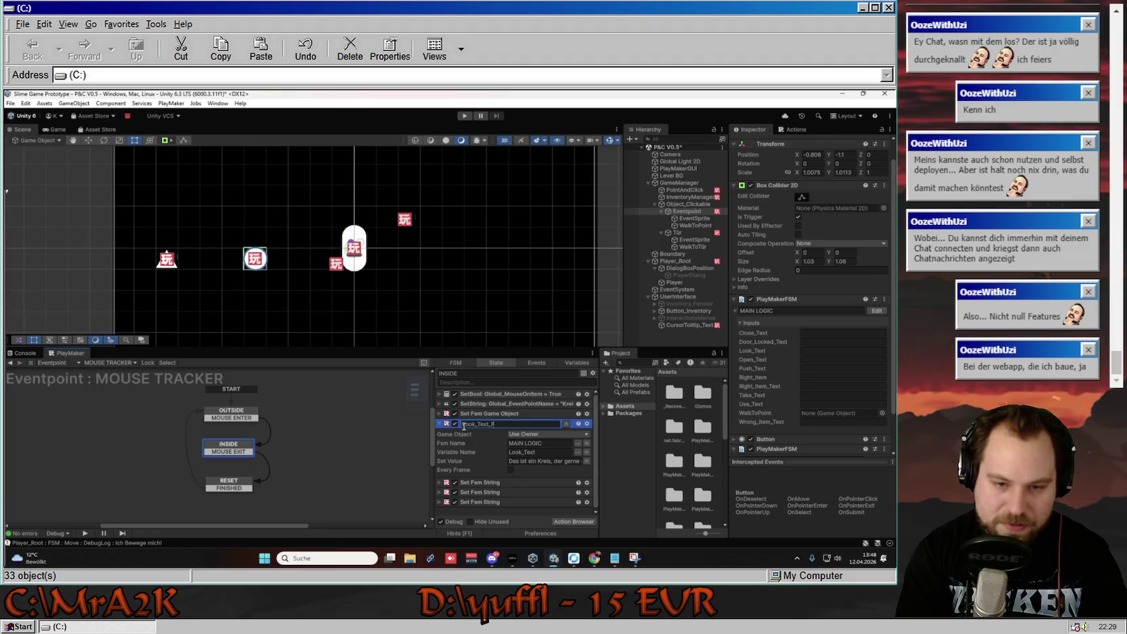
{"action": "key", "text": "BackSpace"}
{"action": "key", "text": "BackSpace"}
{"action": "key", "text": "BackSpace"}
{"action": "type", "text": "String"}
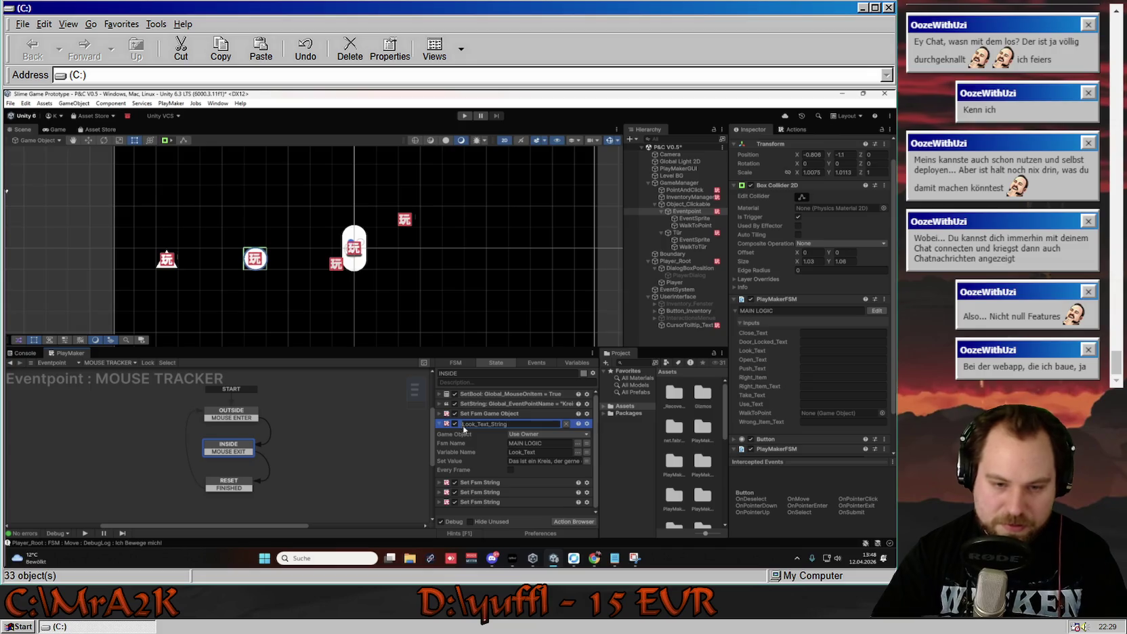
{"action": "left_click_drag", "start_coordinate": [506, 425], "coordinate": [492, 428]}
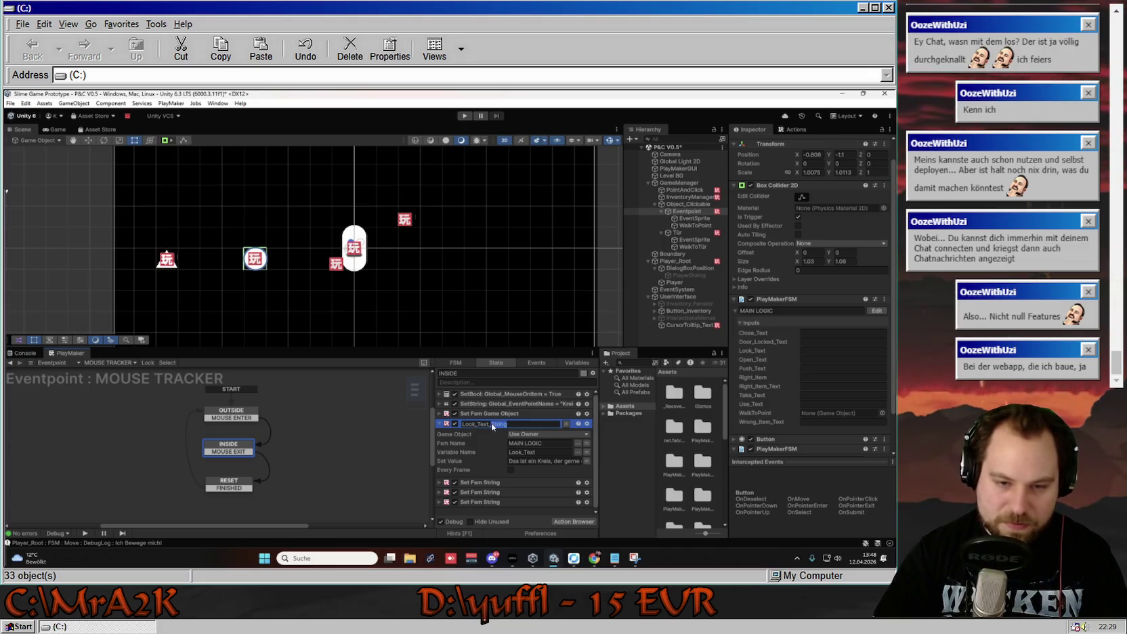
{"action": "type", "text": "FSM"}
{"action": "key", "text": "Tab"}
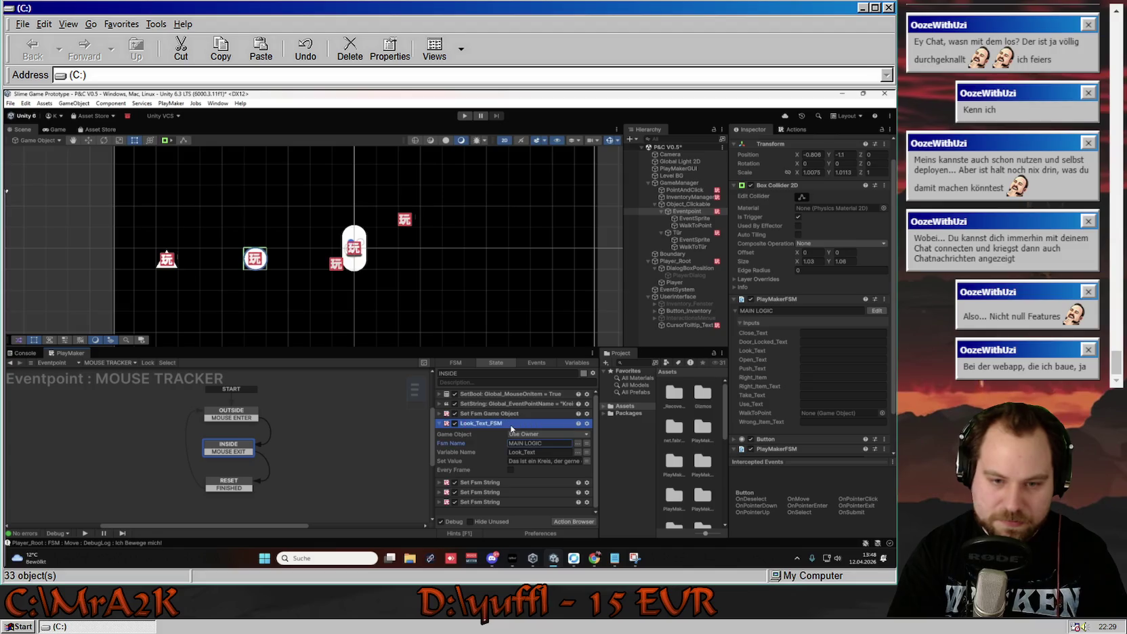
Prefix that action's name with Set, making it Set Look_Text_FSM.
{"action": "right_click", "coordinate": [495, 425]}
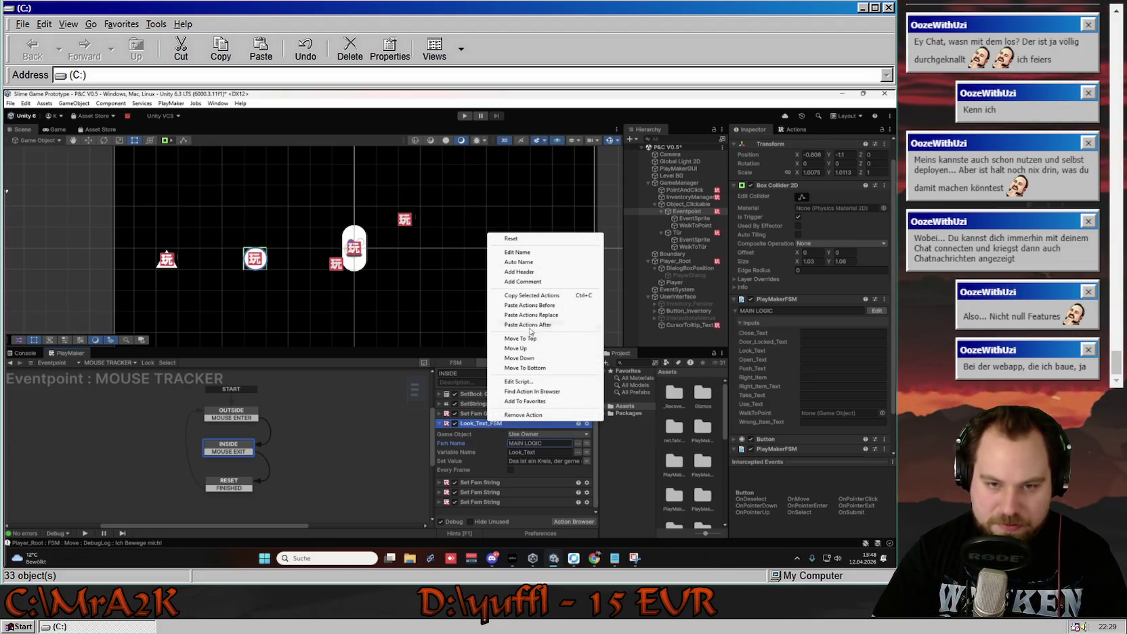
{"action": "left_click", "coordinate": [523, 252]}
{"action": "left_click", "coordinate": [481, 424]}
{"action": "key", "text": "Home"}
{"action": "type", "text": "Set"}
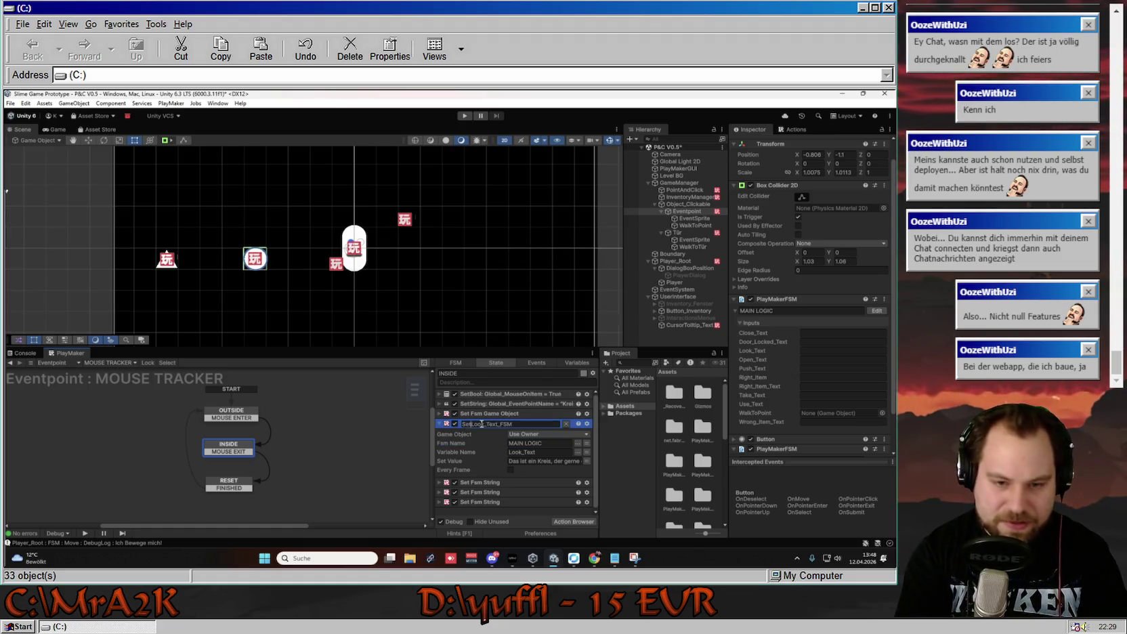
{"action": "key", "text": "Return"}
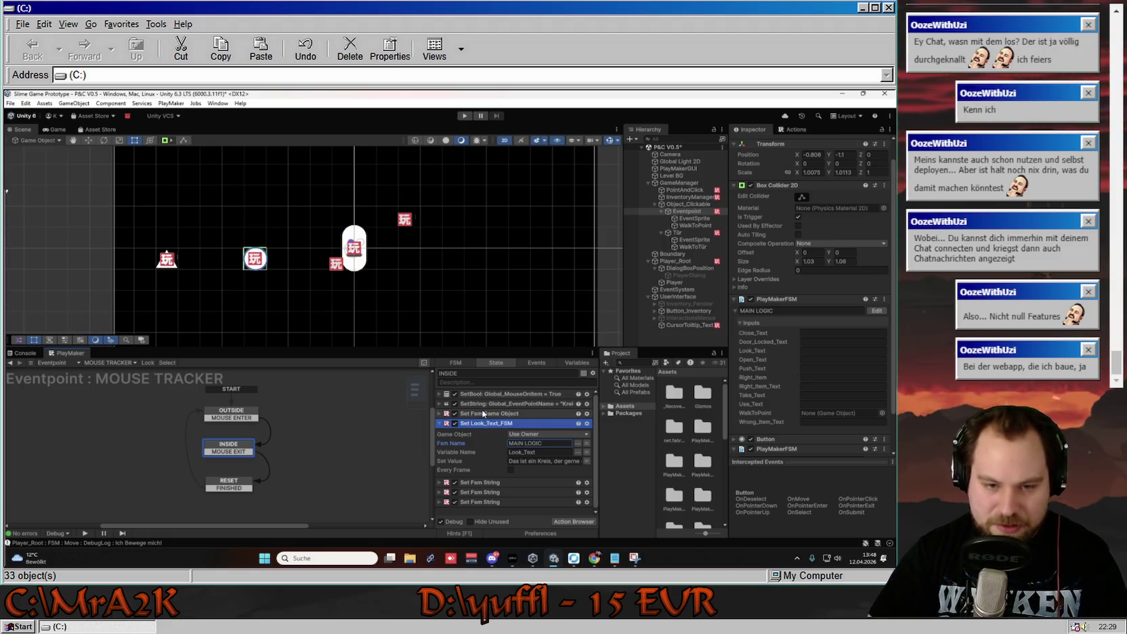
Rename the Set Fsm Game Object action to Set WalkToPoint.
{"action": "left_click", "coordinate": [466, 414]}
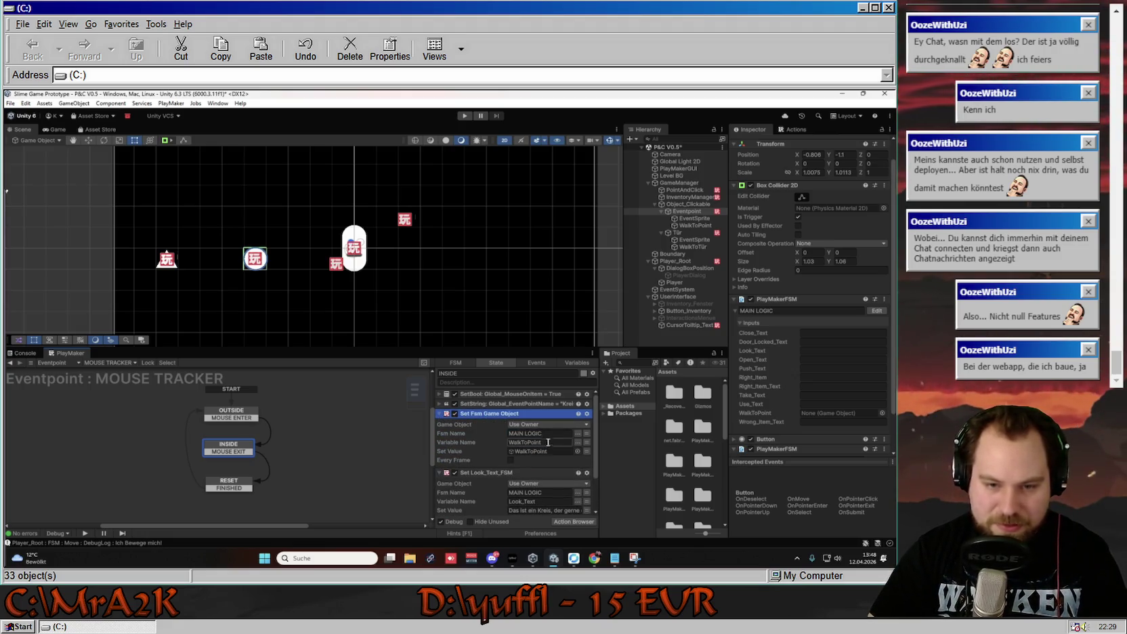
{"action": "right_click", "coordinate": [490, 413]}
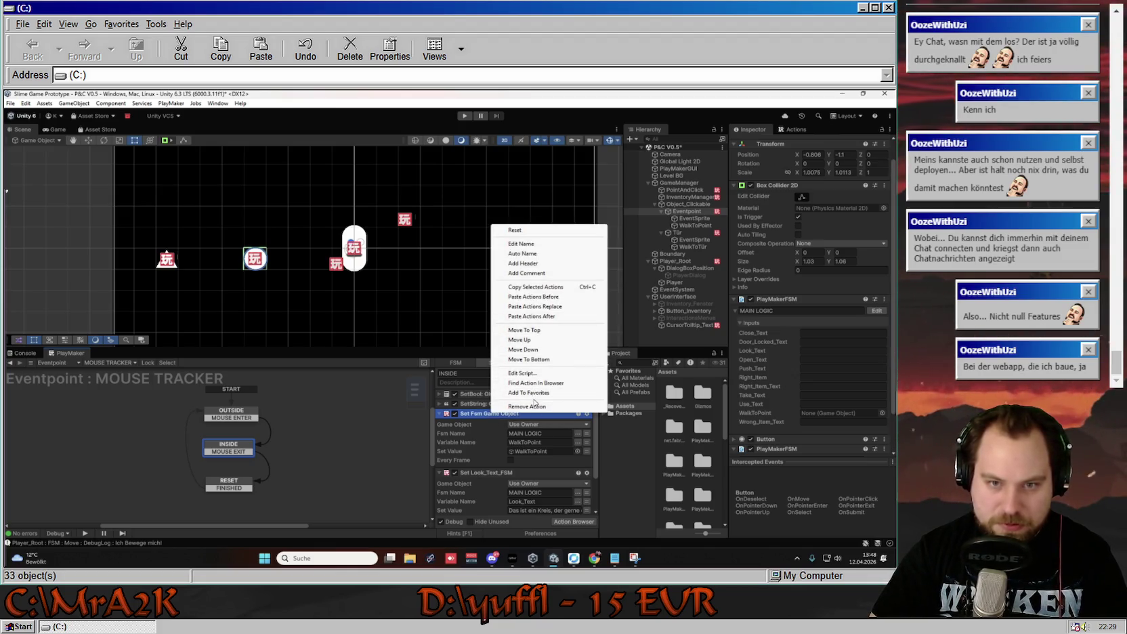
{"action": "left_click", "coordinate": [521, 244]}
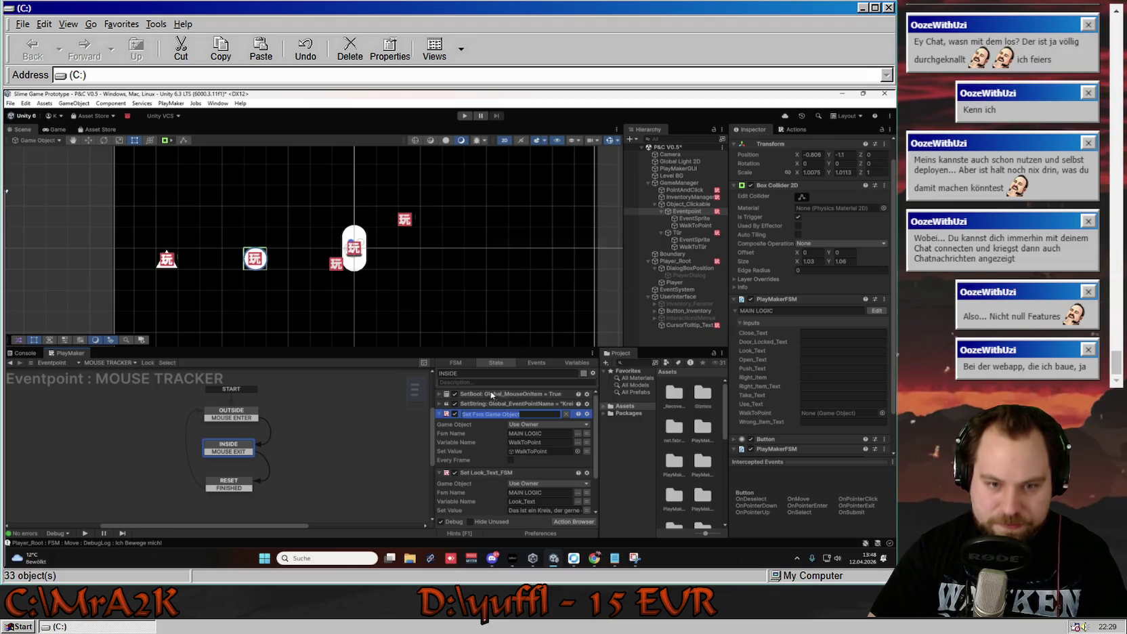
{"action": "left_click", "coordinate": [532, 412]}
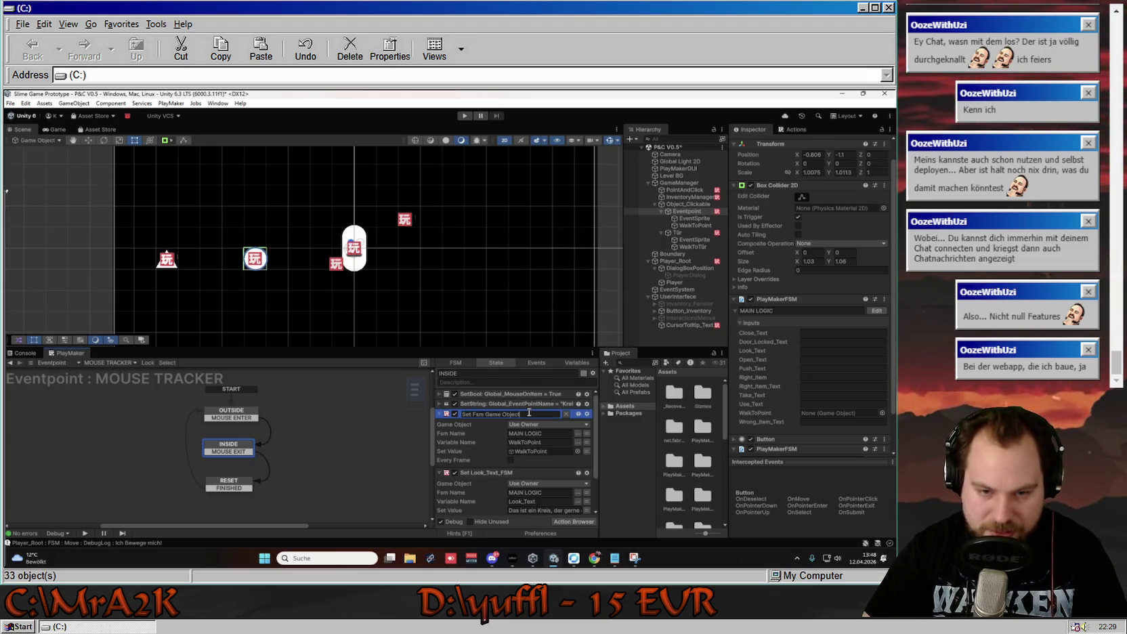
{"action": "left_click_drag", "start_coordinate": [515, 413], "coordinate": [451, 414]}
{"action": "type", "text": "Set WalkToPoint"}
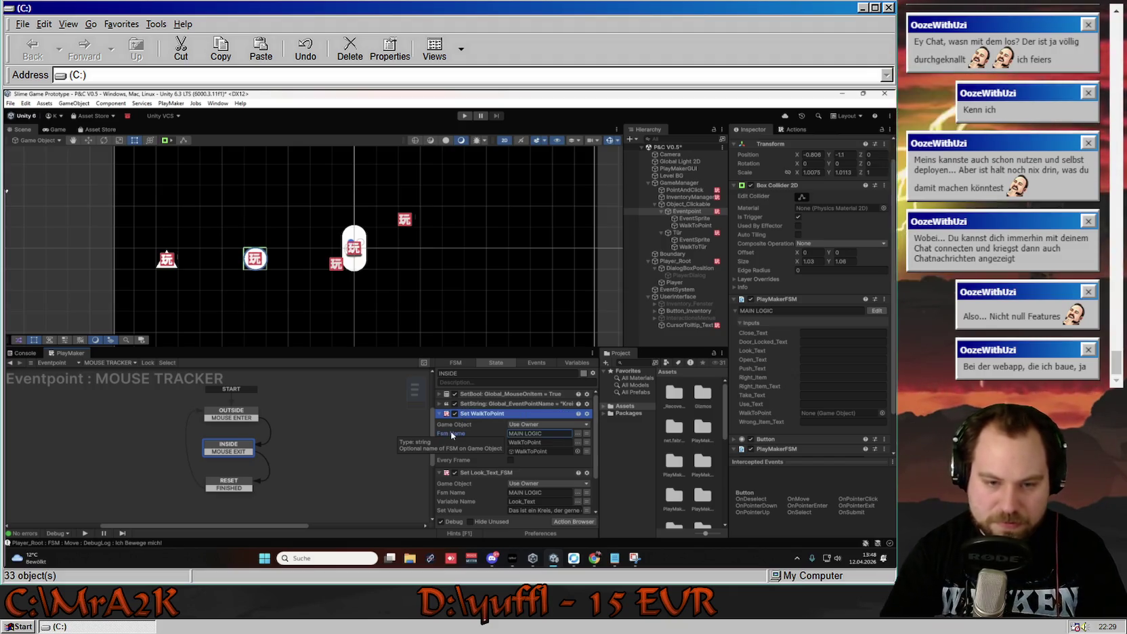
{"action": "scroll", "coordinate": [474, 430], "scroll_direction": "down", "scroll_amount": 2}
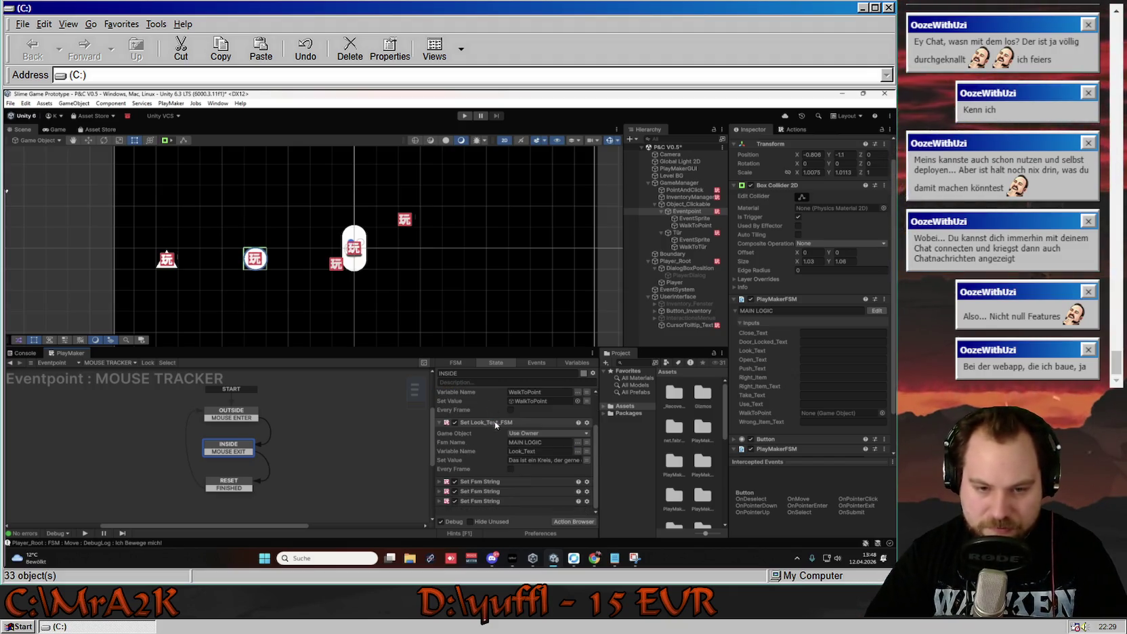
{"action": "left_click", "coordinate": [452, 481]}
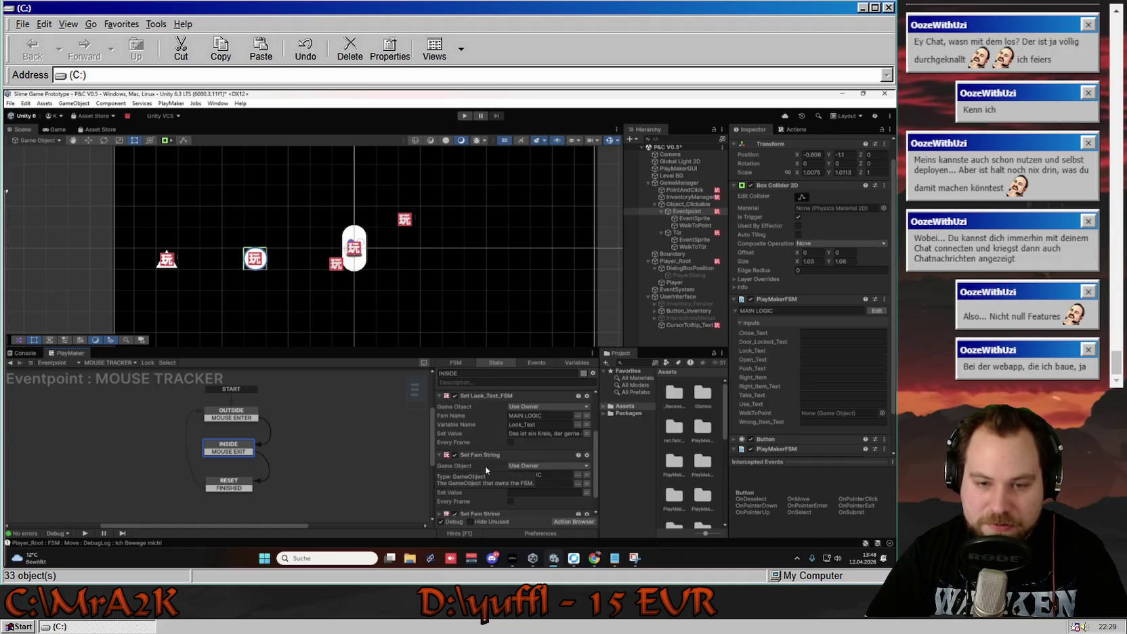
{"action": "scroll", "coordinate": [481, 461], "scroll_direction": "up", "scroll_amount": 2}
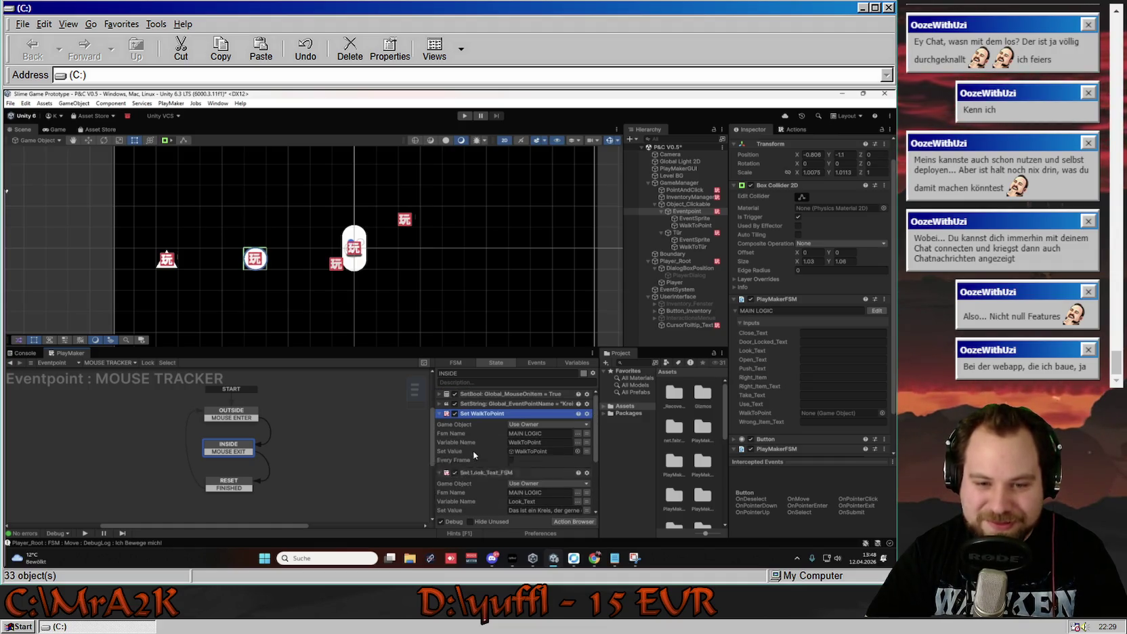
{"action": "left_click", "coordinate": [441, 414]}
{"action": "left_click", "coordinate": [440, 423]}
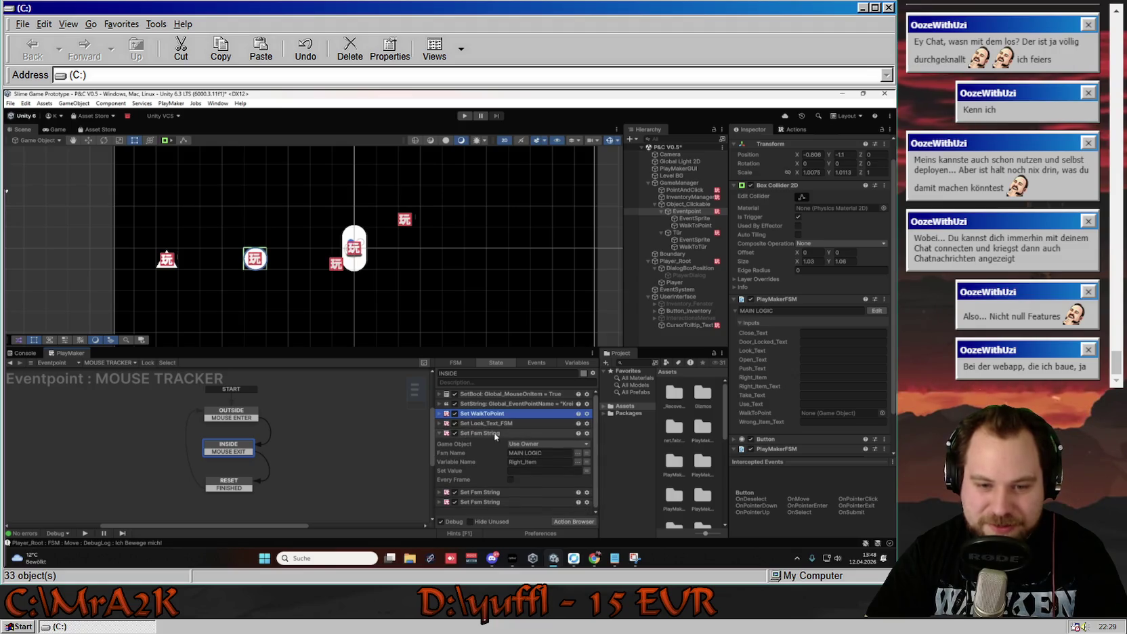
Rename the Set Fsm String action to Set Right_Item_FSM, then Set Right_Item_for_Event.
{"action": "right_click", "coordinate": [498, 433]}
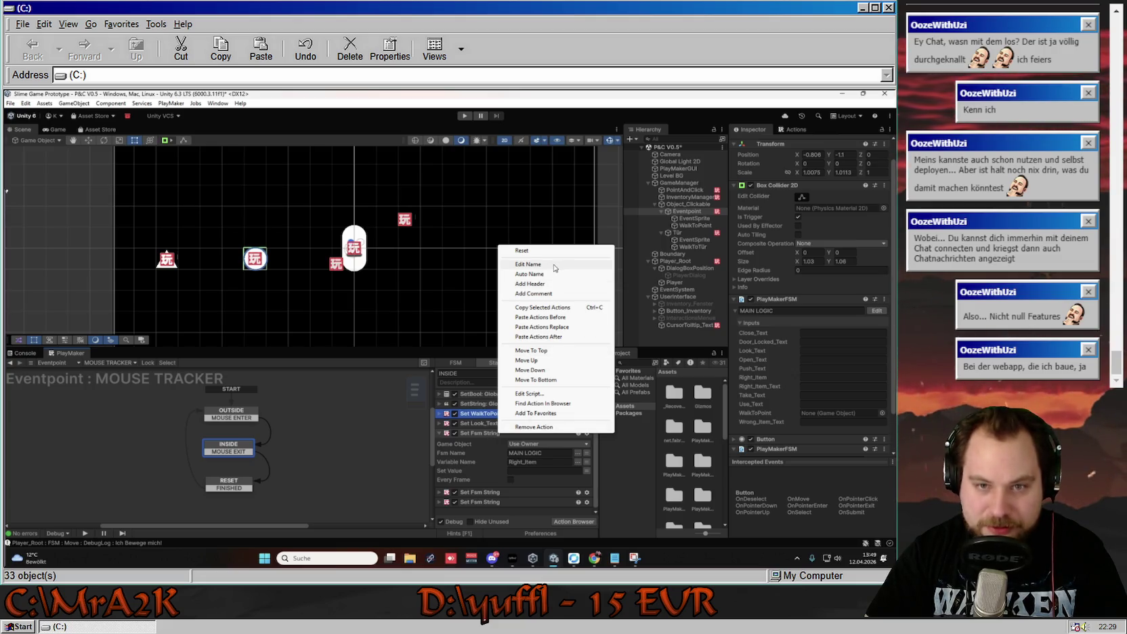
{"action": "left_click", "coordinate": [527, 265]}
{"action": "key", "text": "BackSpace"}
{"action": "left_click", "coordinate": [513, 431]}
{"action": "type", "text": "Set Rig"}
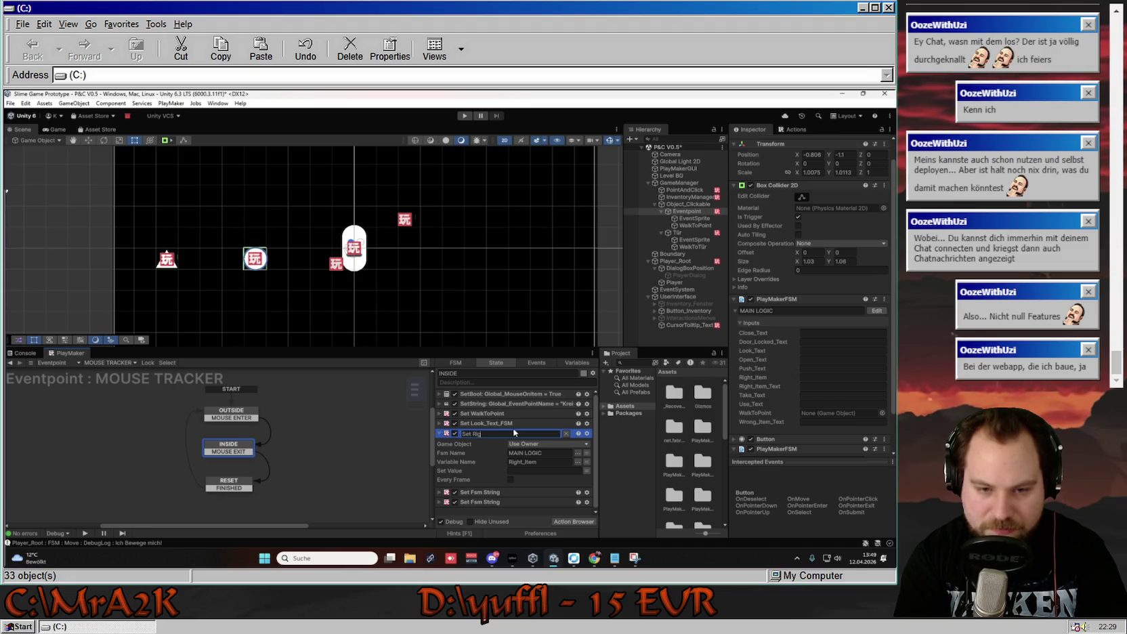
{"action": "type", "text": "ht_It"}
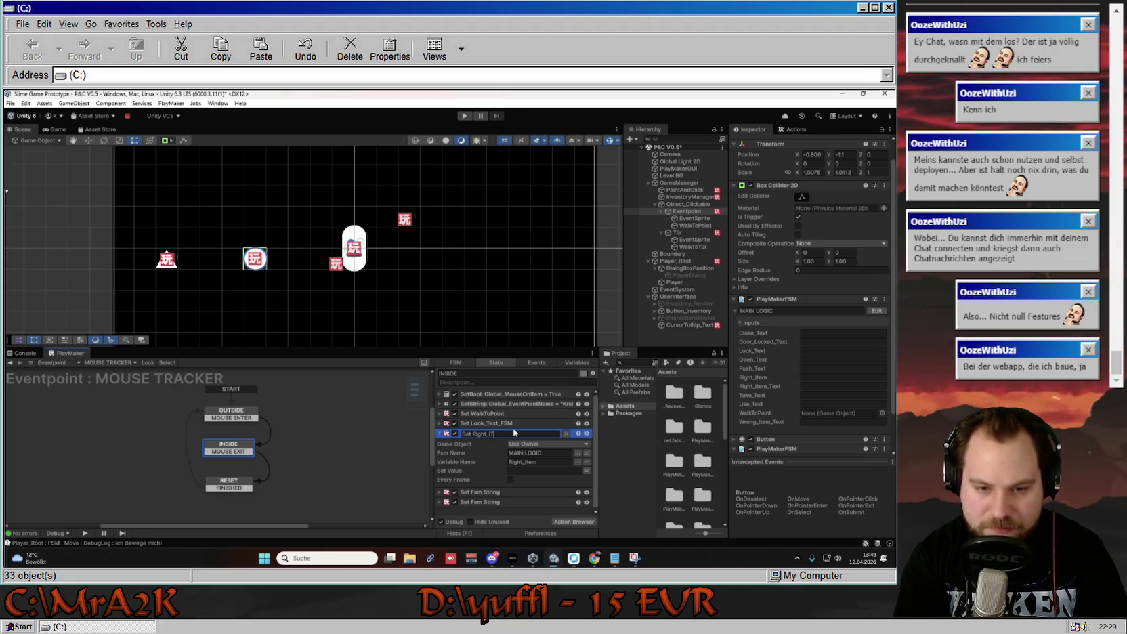
{"action": "type", "text": "em"}
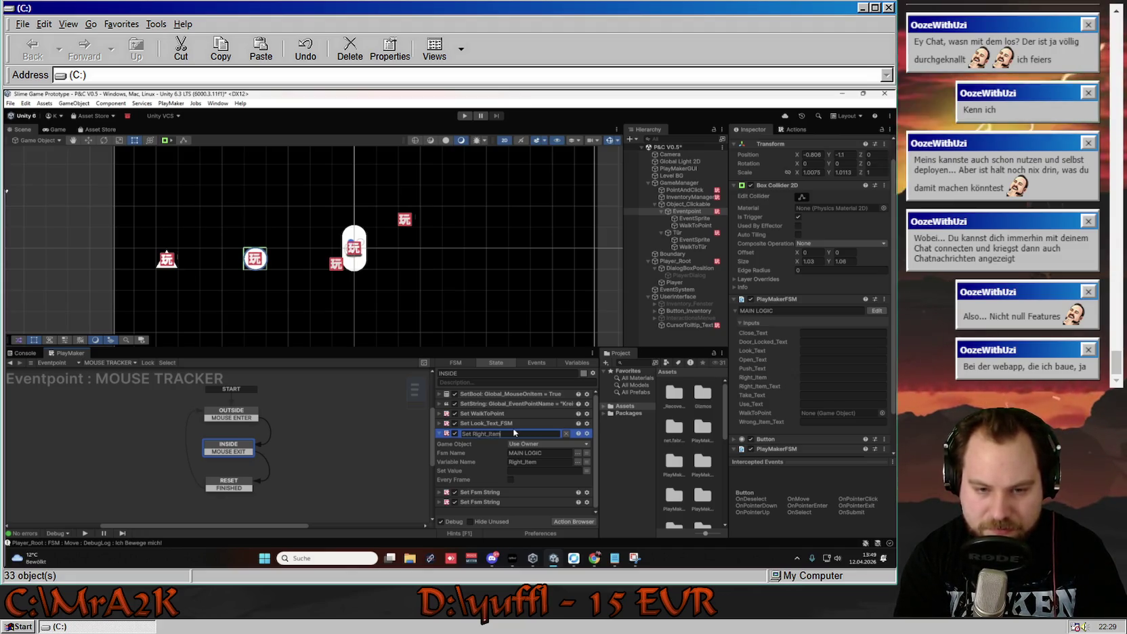
{"action": "type", "text": "_FSM"}
{"action": "key", "text": "Return"}
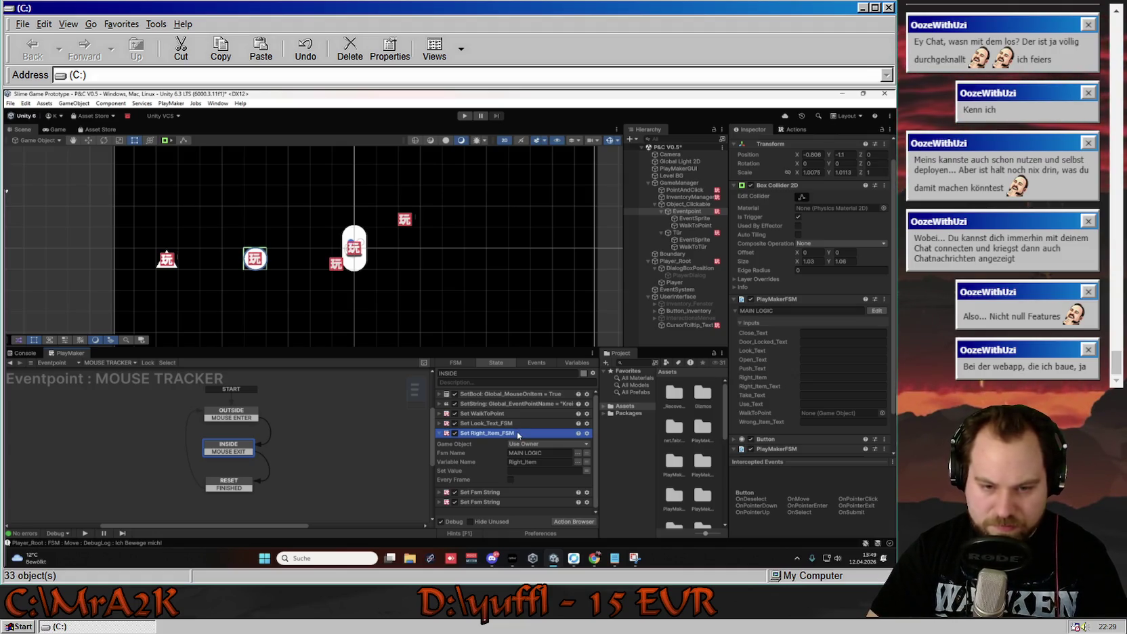
{"action": "right_click", "coordinate": [518, 435]}
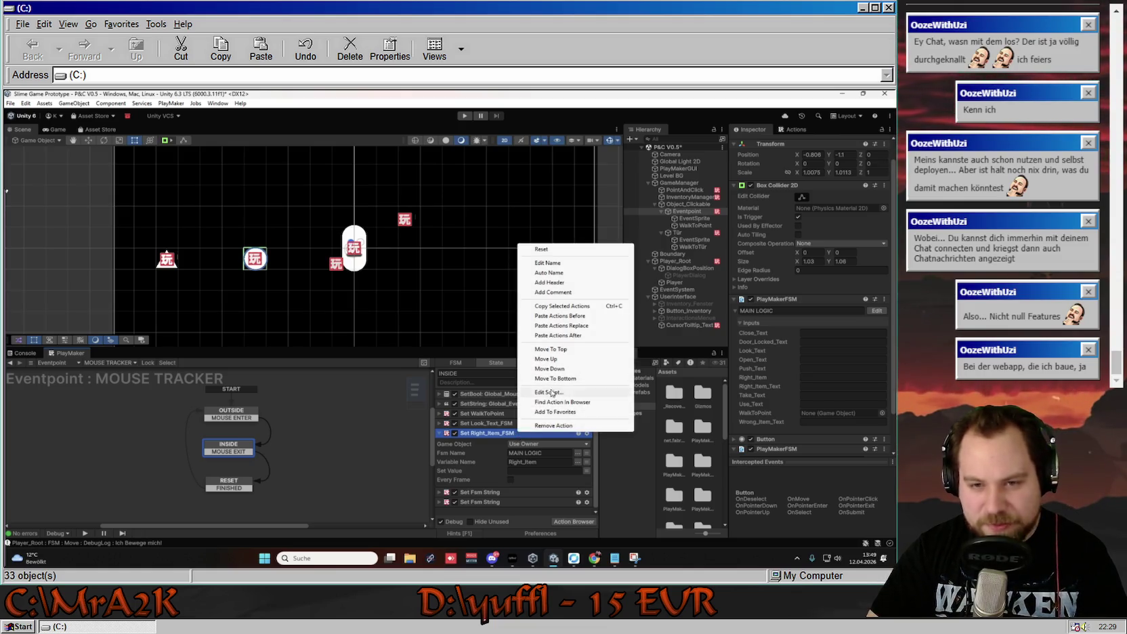
{"action": "left_click", "coordinate": [547, 262]}
{"action": "left_click", "coordinate": [531, 434]}
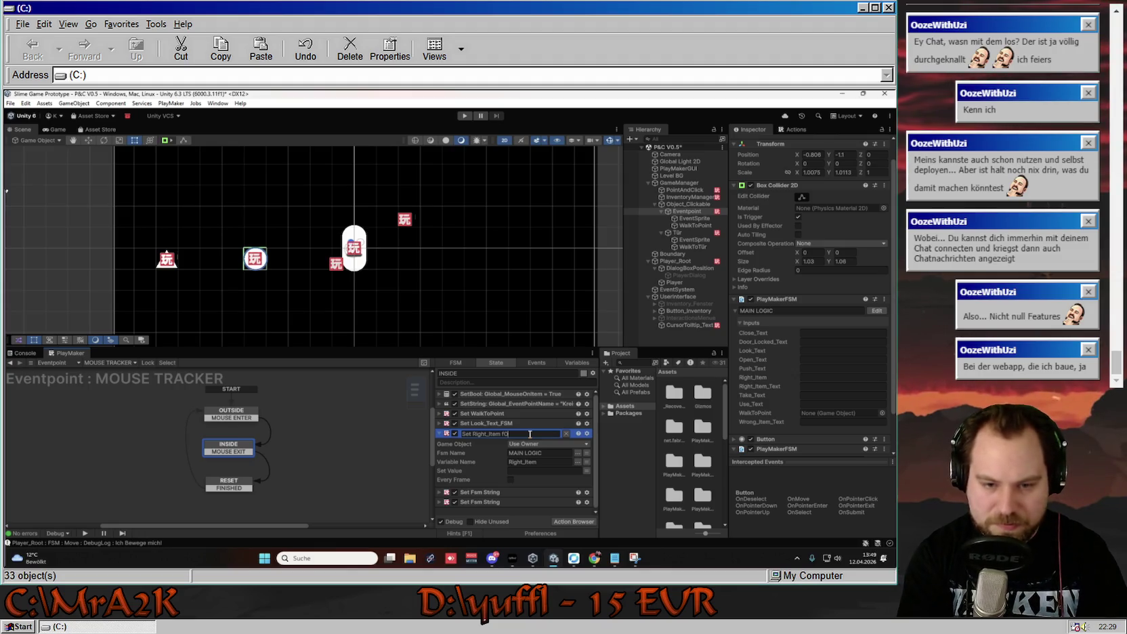
{"action": "type", "text": "for_Event"}
{"action": "key", "text": "Return"}
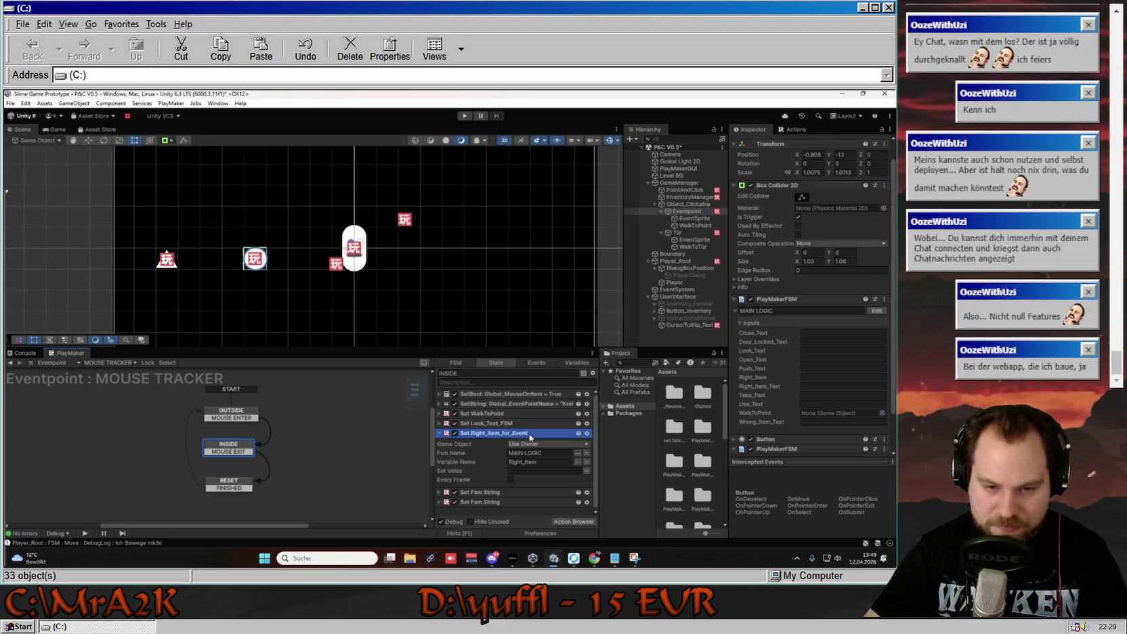
Rename Set Look_Text_FSM to Set Look_Text_for_Event.
{"action": "right_click", "coordinate": [569, 423]}
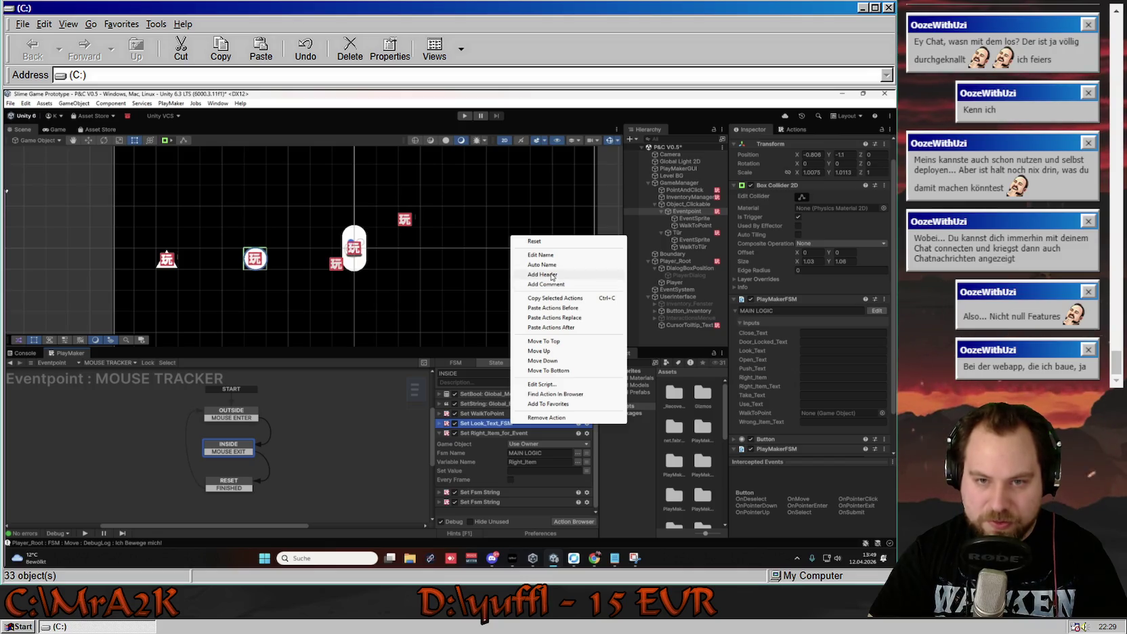
{"action": "left_click", "coordinate": [540, 255]}
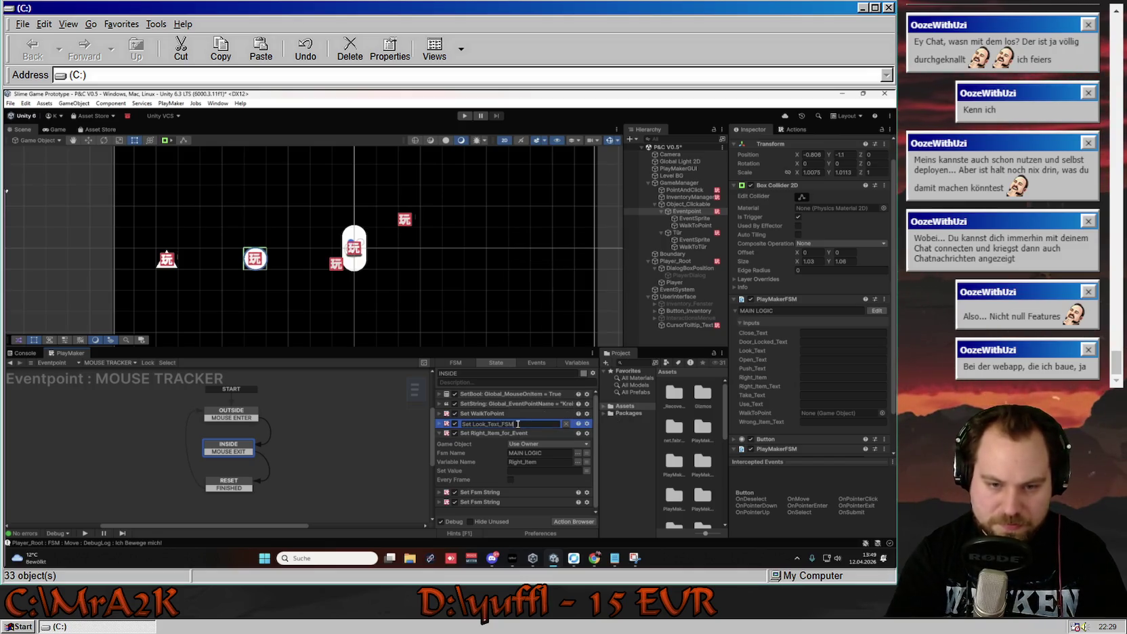
{"action": "left_click", "coordinate": [513, 424]}
{"action": "type", "text": "for_Event"}
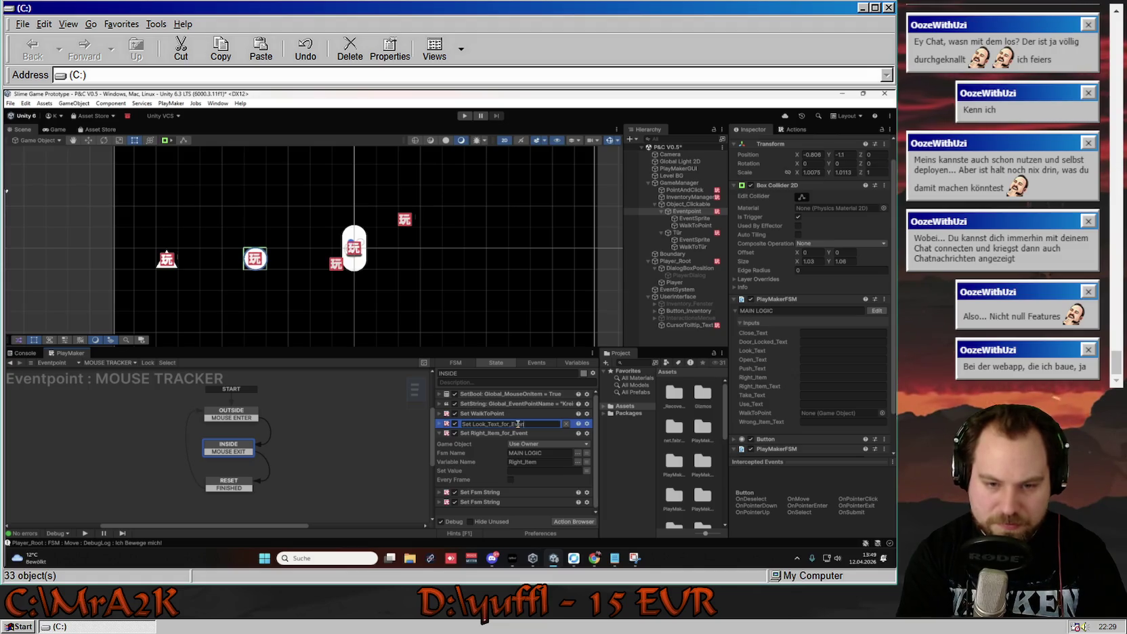
{"action": "key", "text": "Return"}
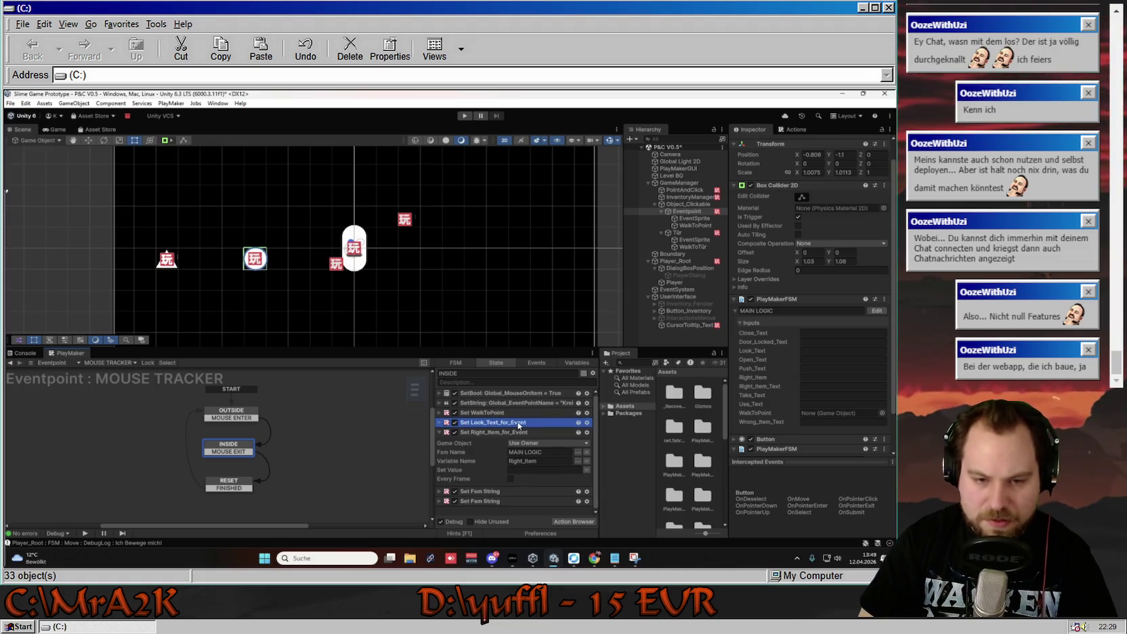
{"action": "left_click", "coordinate": [440, 492]}
{"action": "scroll", "coordinate": [475, 470], "scroll_direction": "down", "scroll_amount": 2}
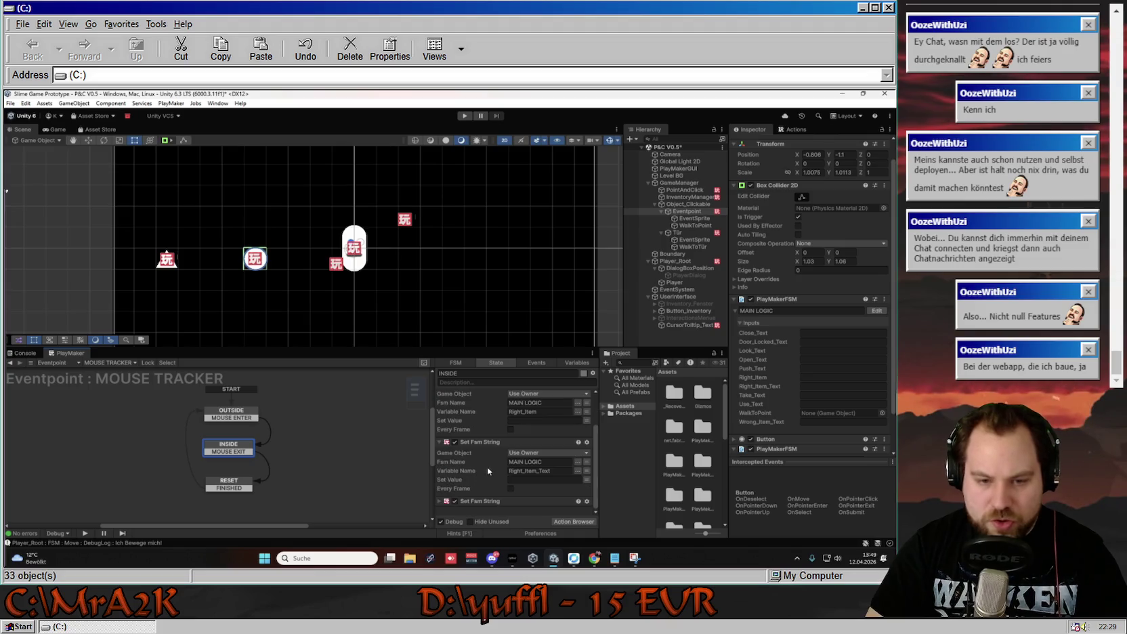
Name the INSIDE state's first Set Fsm String action Set Right_Item_Text_for_Event.
{"action": "scroll", "coordinate": [501, 442], "scroll_direction": "up", "scroll_amount": 1}
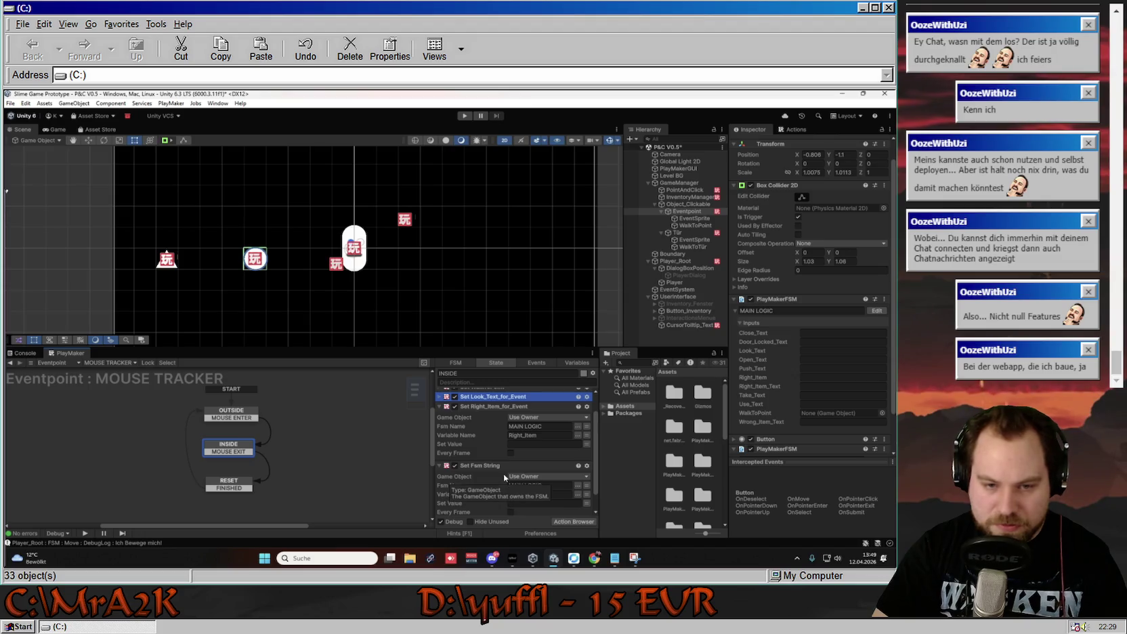
{"action": "right_click", "coordinate": [495, 465]}
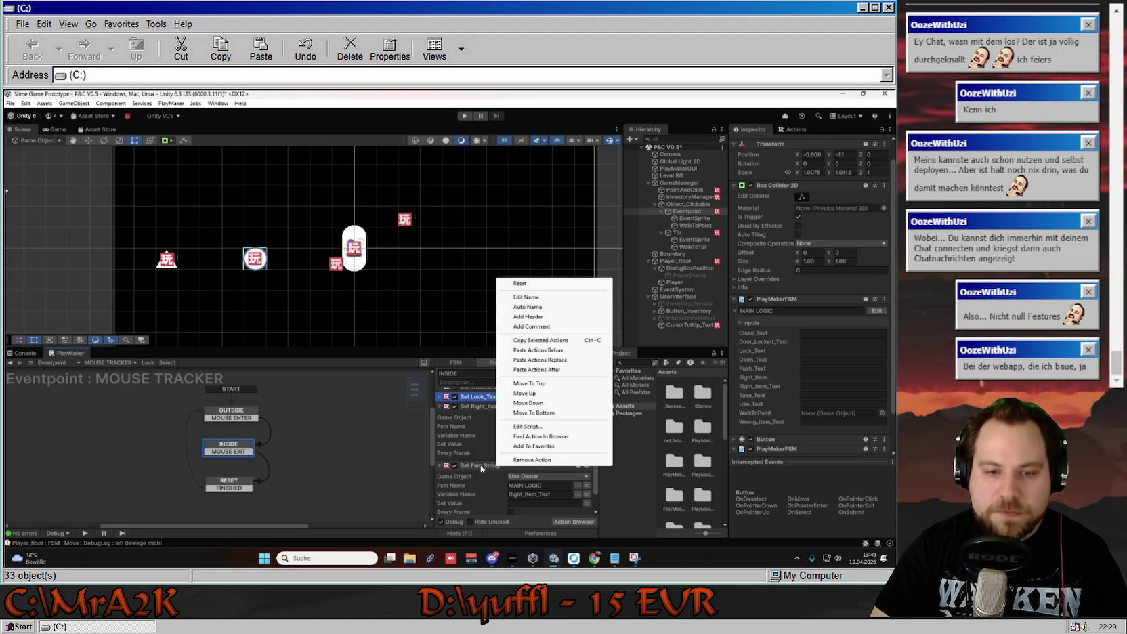
{"action": "right_click", "coordinate": [480, 465]}
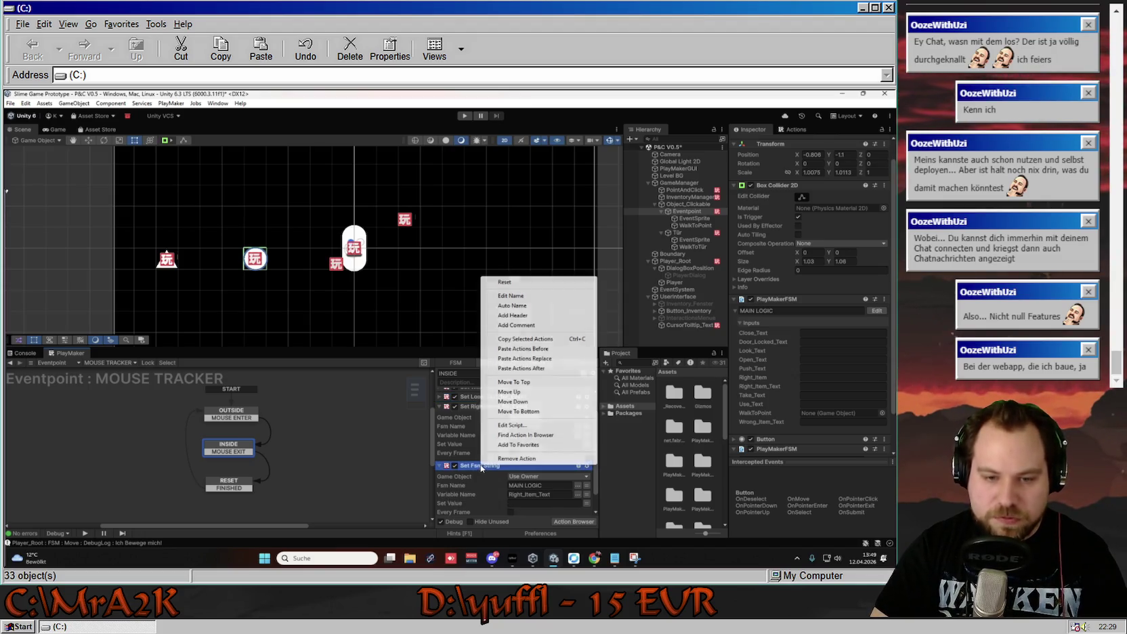
{"action": "left_click", "coordinate": [522, 298]}
{"action": "type", "text": "Set"}
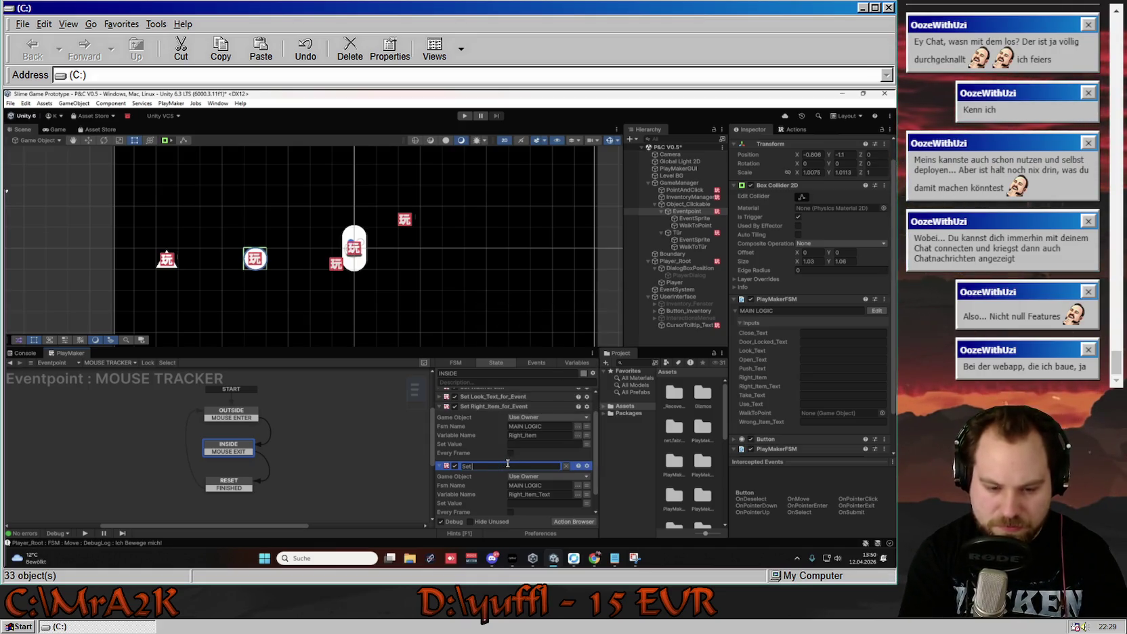
{"action": "type", "text": " Right_Item_"}
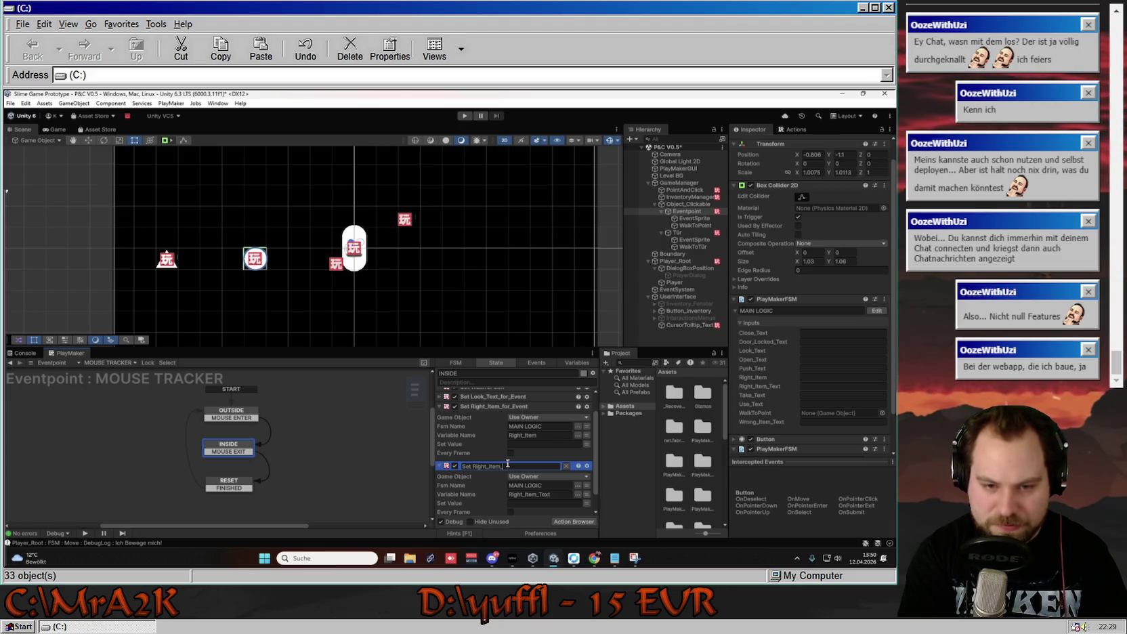
{"action": "type", "text": "Text"}
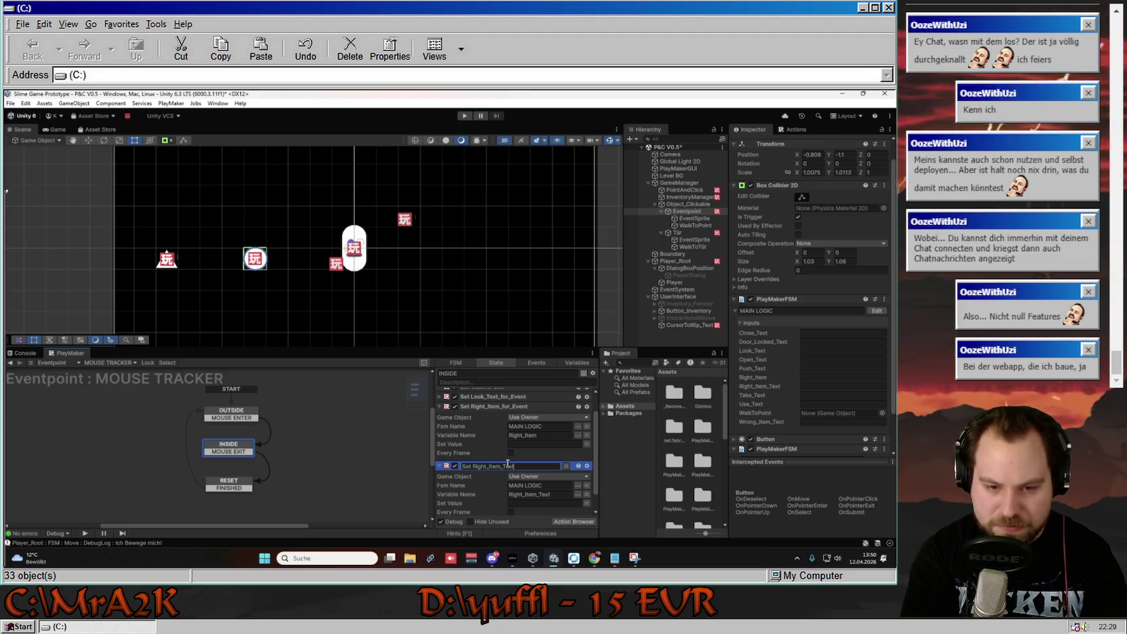
{"action": "type", "text": "_for_Event"}
{"action": "key", "text": "Return"}
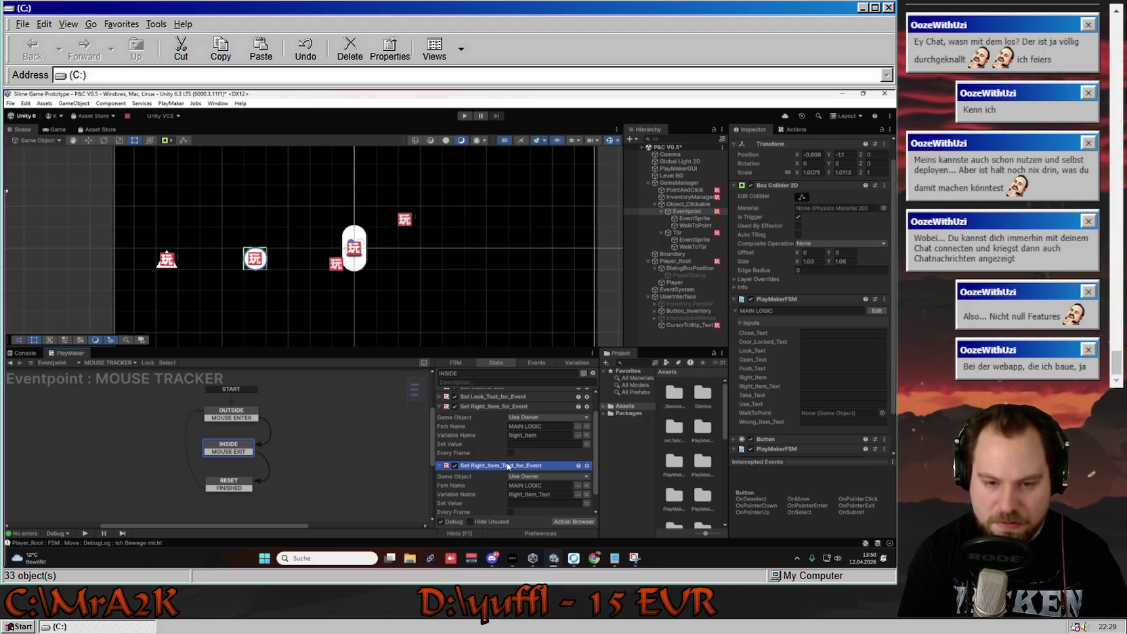
{"action": "scroll", "coordinate": [507, 467], "scroll_direction": "down", "scroll_amount": 1}
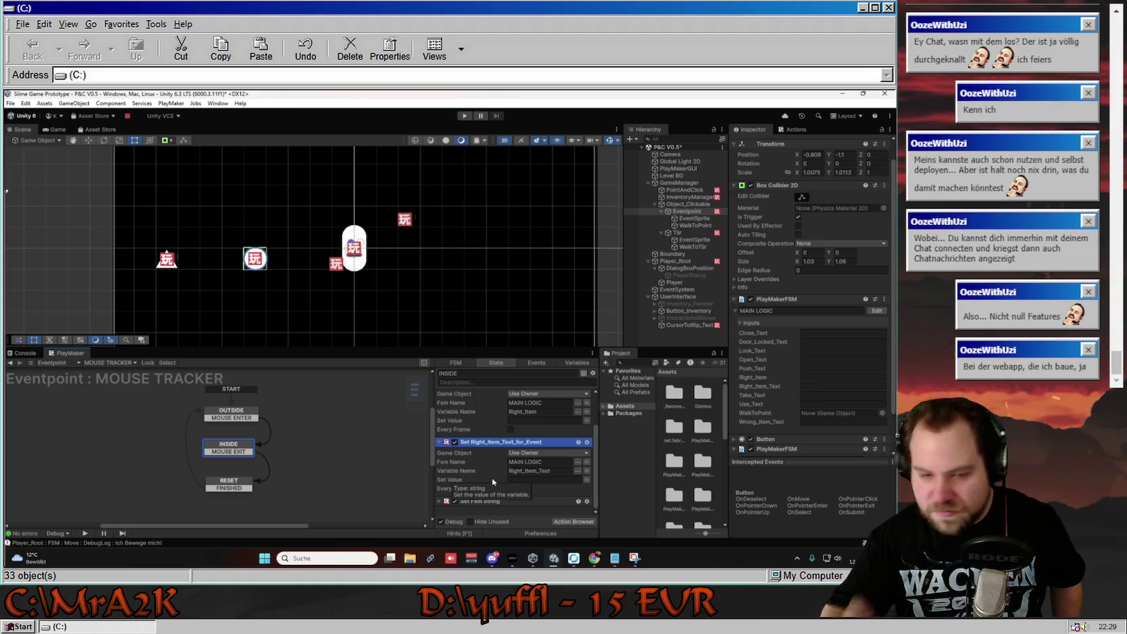
Collapse the earlier actions and rename the Wrong_Item_Text Set Fsm String to Set Wrong_Item_Text_for_Event.
{"action": "left_click", "coordinate": [458, 446]}
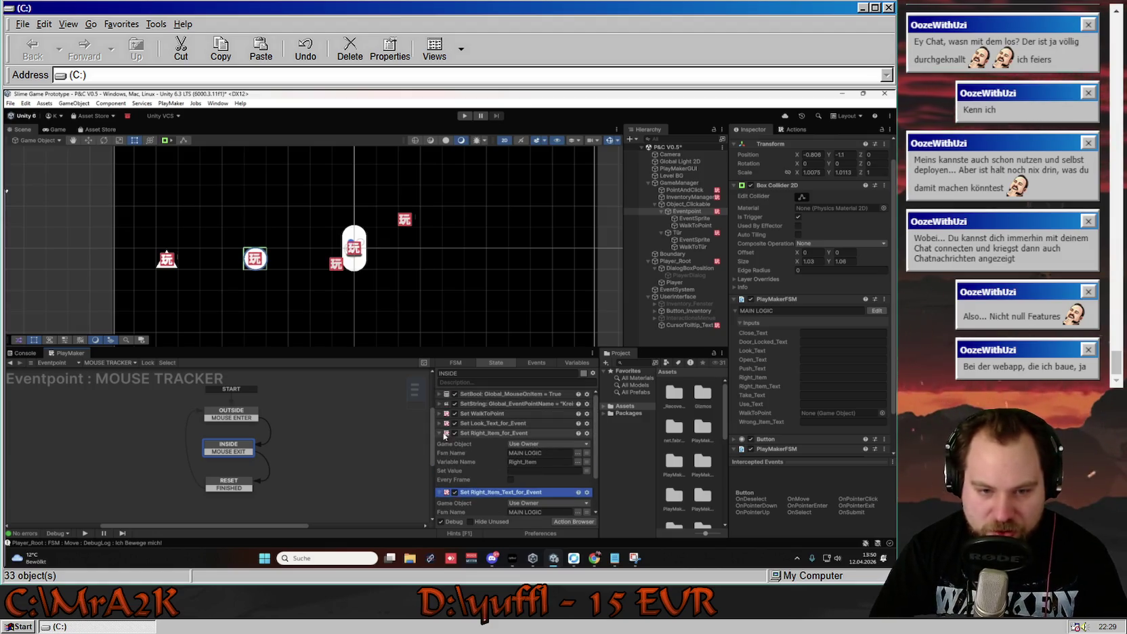
{"action": "left_click", "coordinate": [438, 433]}
{"action": "left_click", "coordinate": [439, 445]}
{"action": "left_click", "coordinate": [438, 453]}
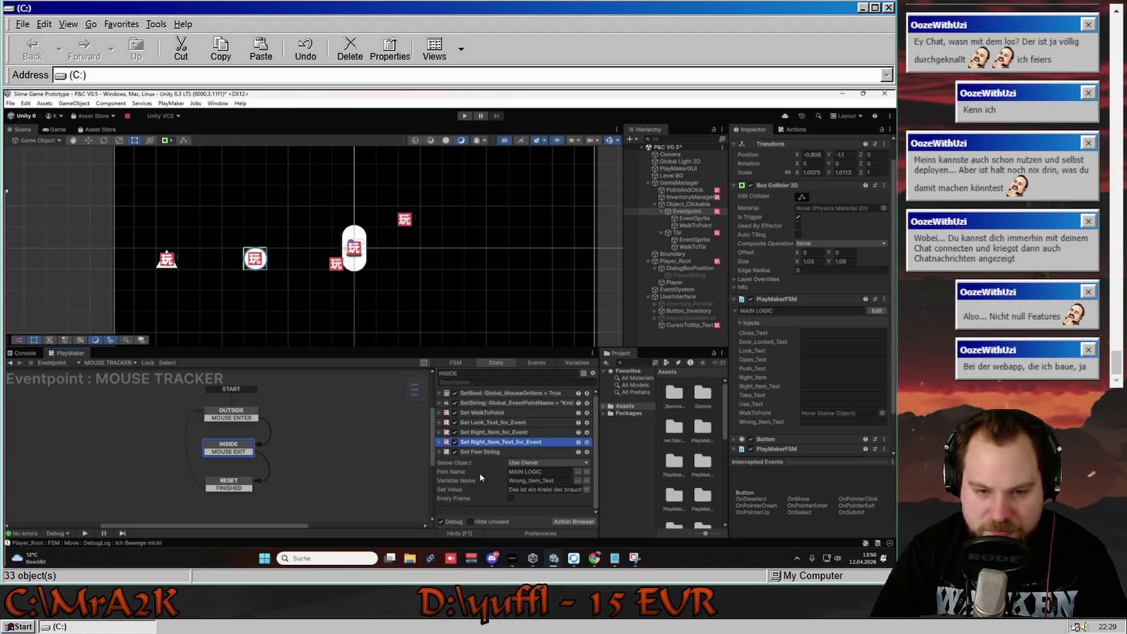
{"action": "right_click", "coordinate": [482, 452]}
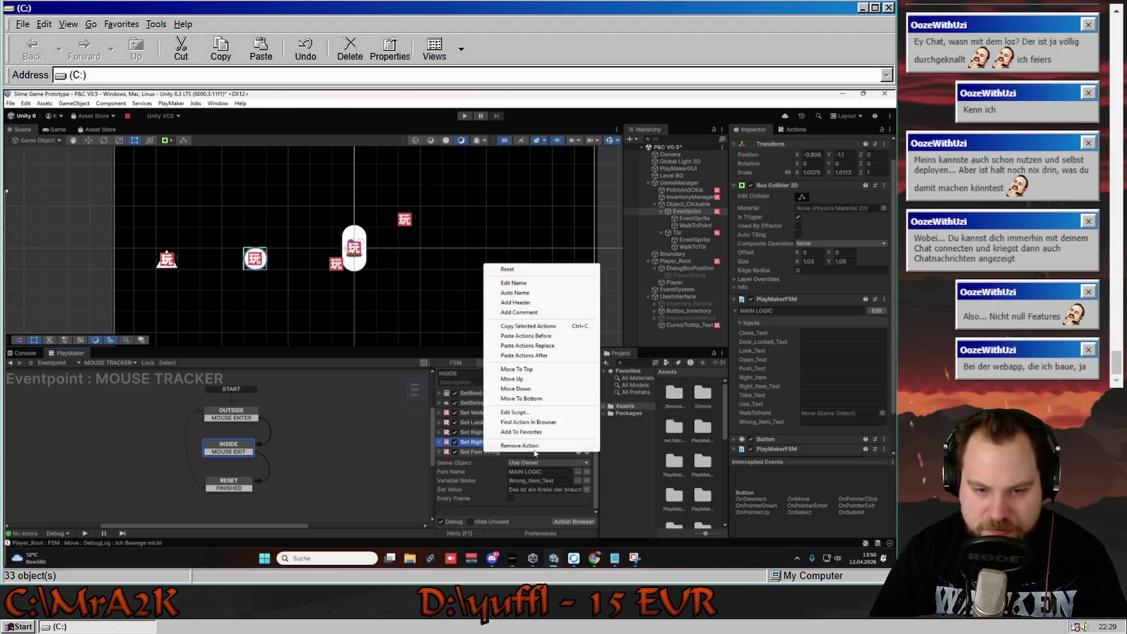
{"action": "left_click", "coordinate": [526, 283]}
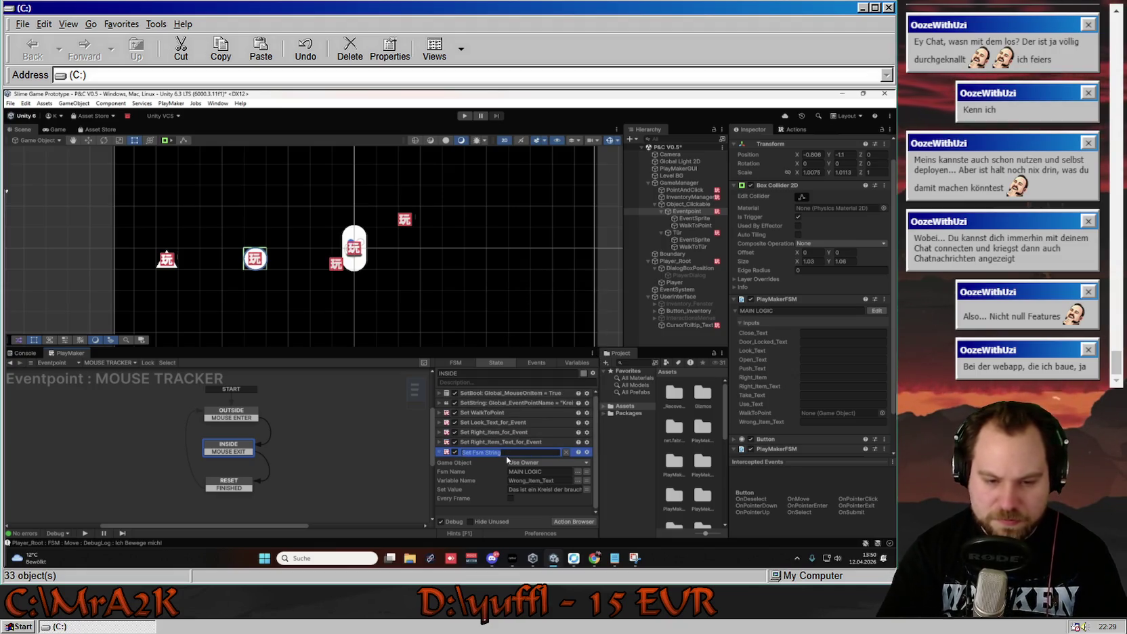
{"action": "type", "text": "Set Wr"}
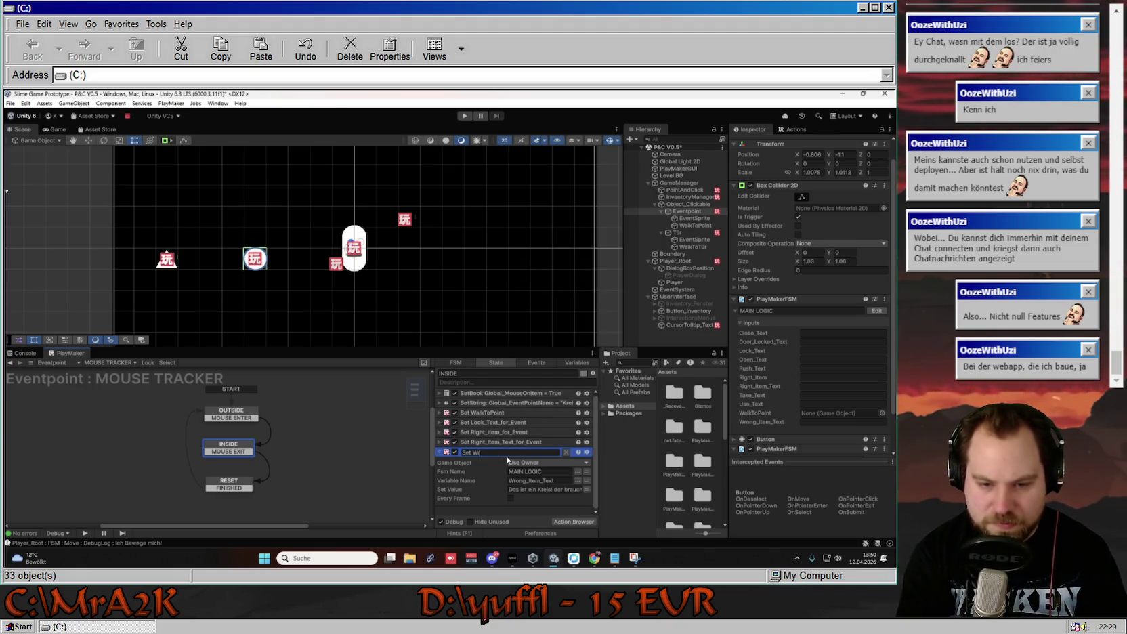
{"action": "type", "text": "_Text_for_Evne"}
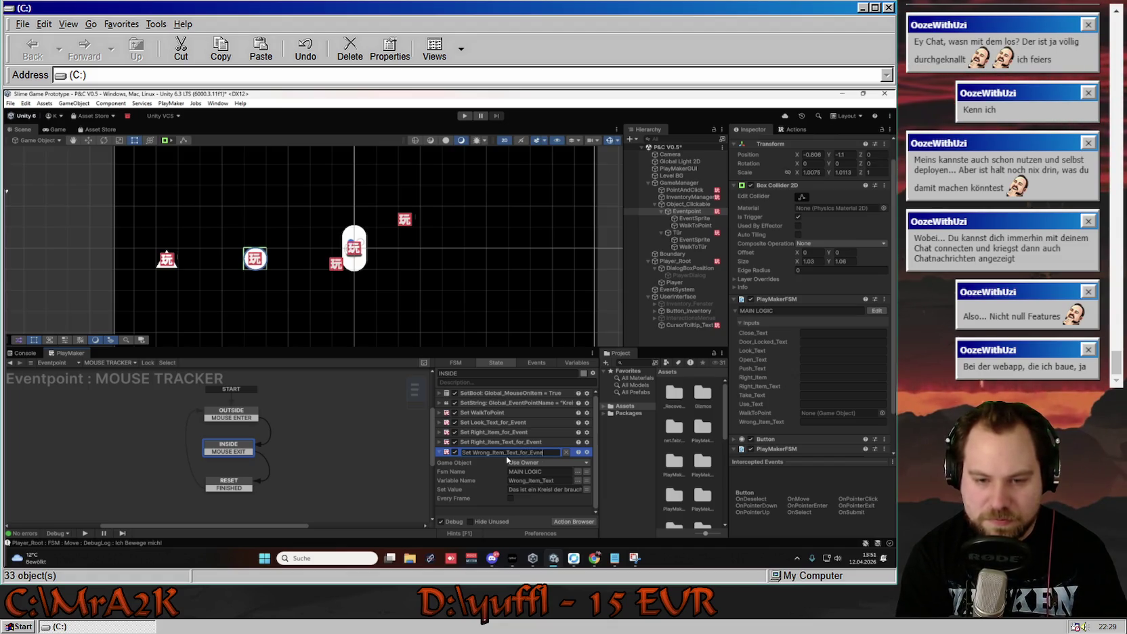
{"action": "type", "text": "t"}
{"action": "key", "text": "Return"}
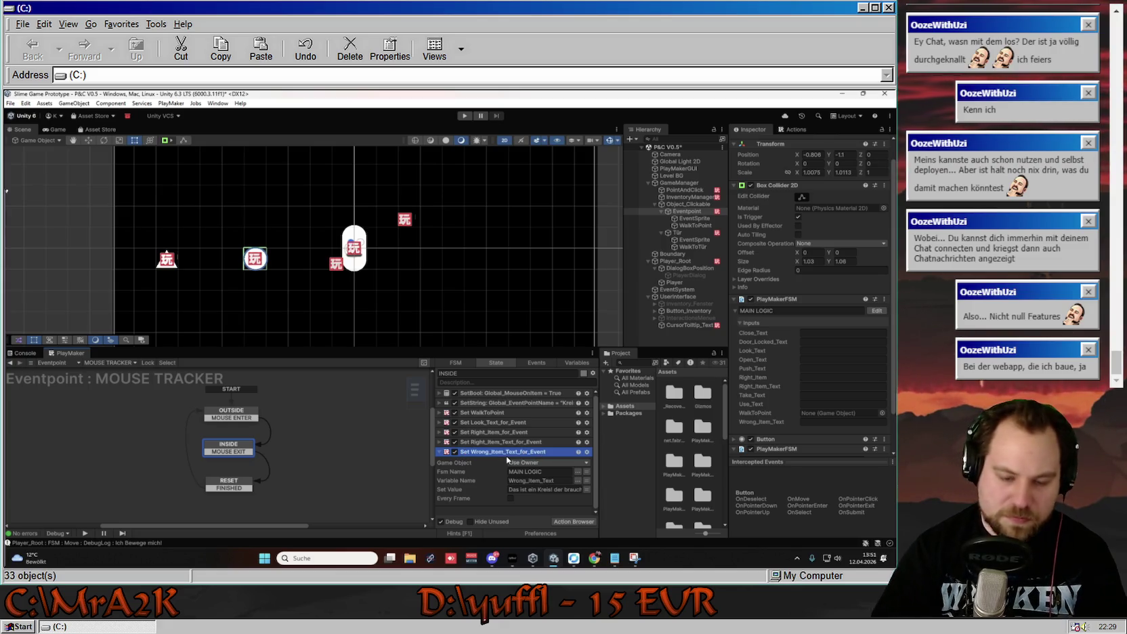
{"action": "left_click", "coordinate": [440, 451]}
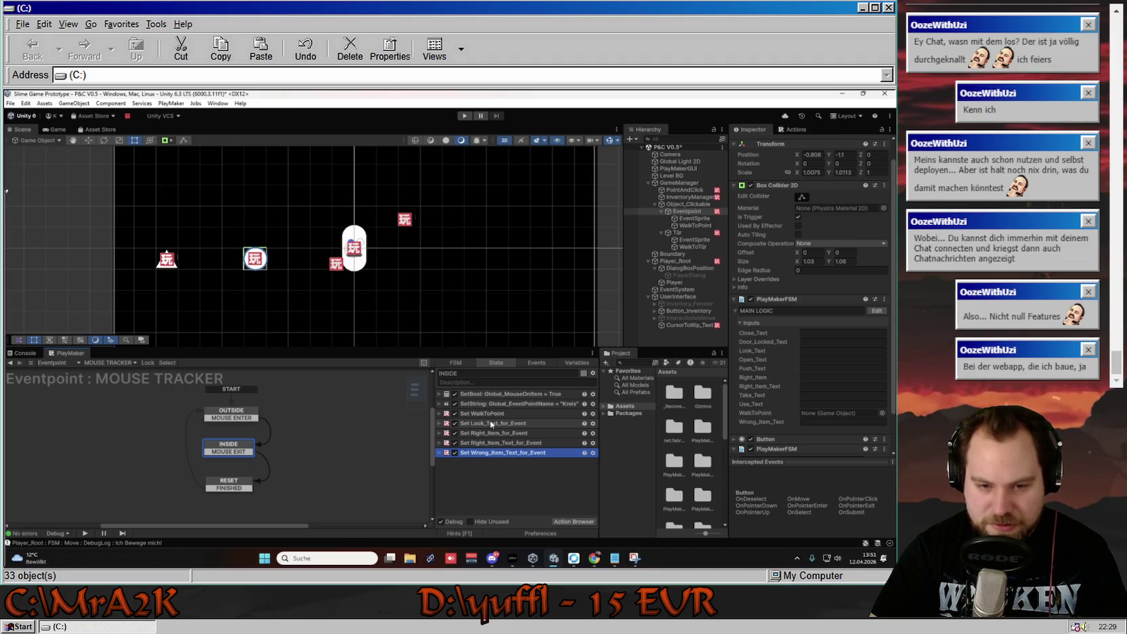
{"action": "left_click_drag", "start_coordinate": [485, 422], "coordinate": [486, 453]}
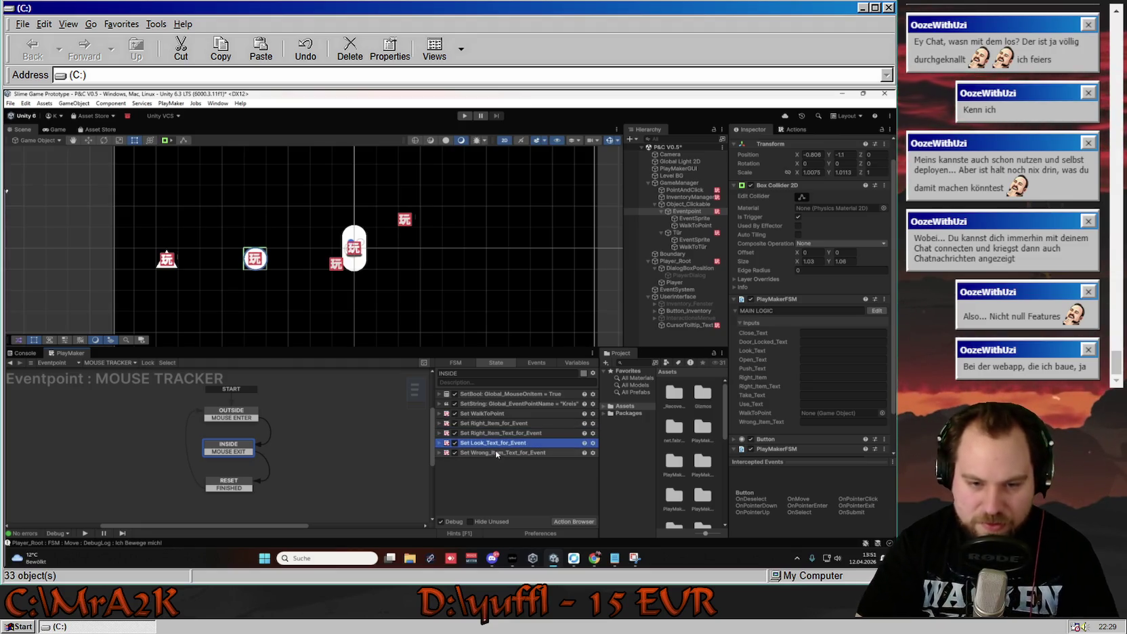
{"action": "left_click_drag", "start_coordinate": [489, 455], "coordinate": [490, 444]}
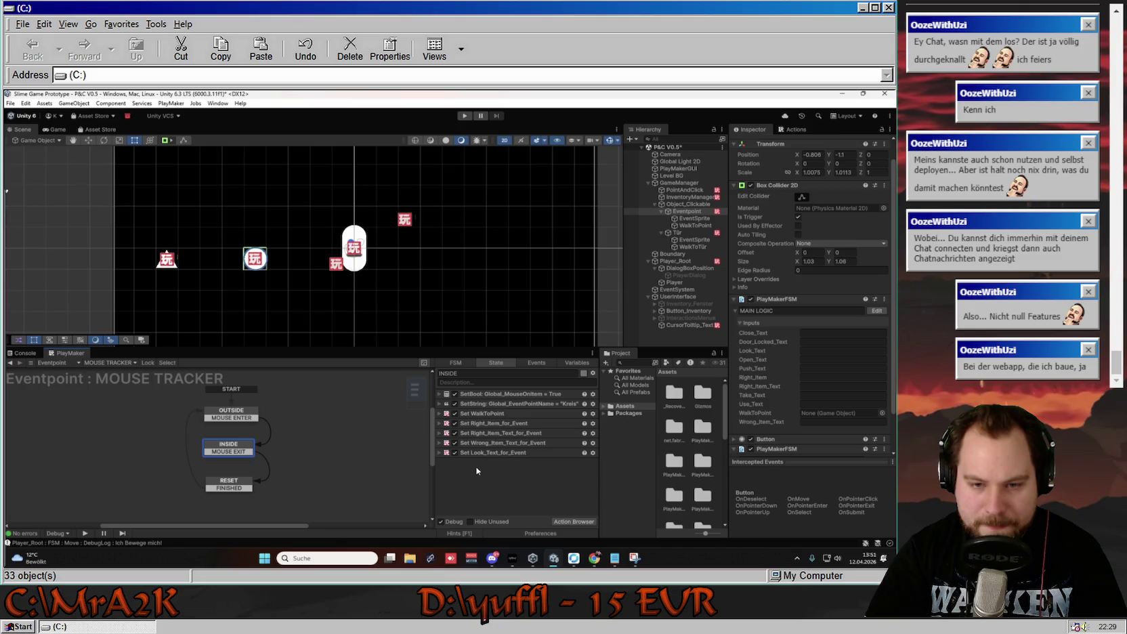
{"action": "left_click", "coordinate": [504, 405]}
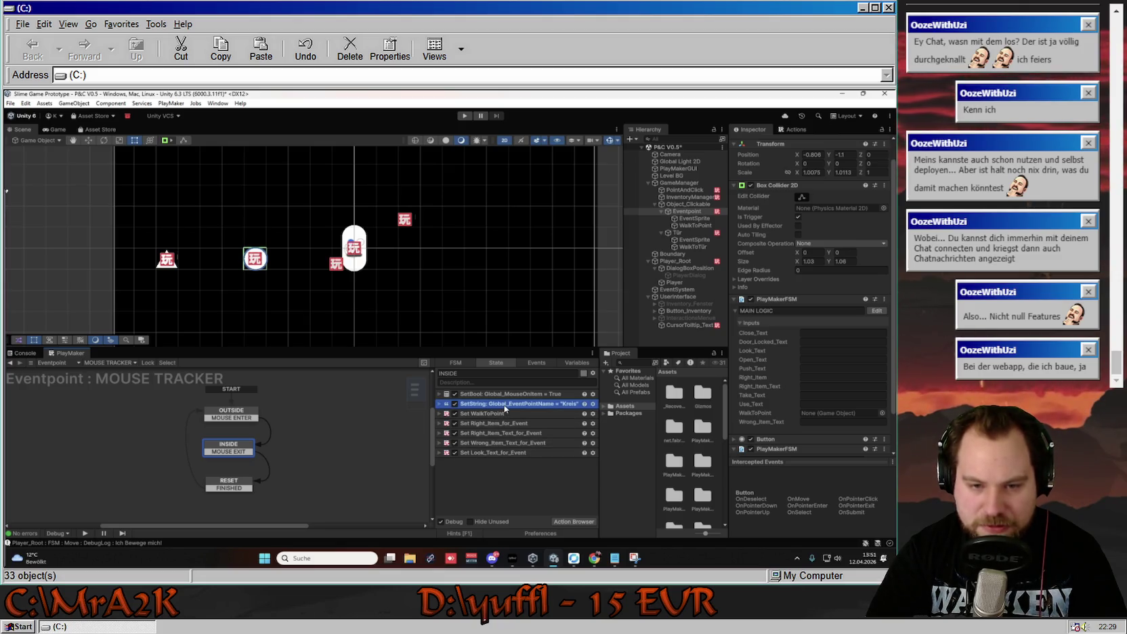
{"action": "left_click", "coordinate": [438, 404]}
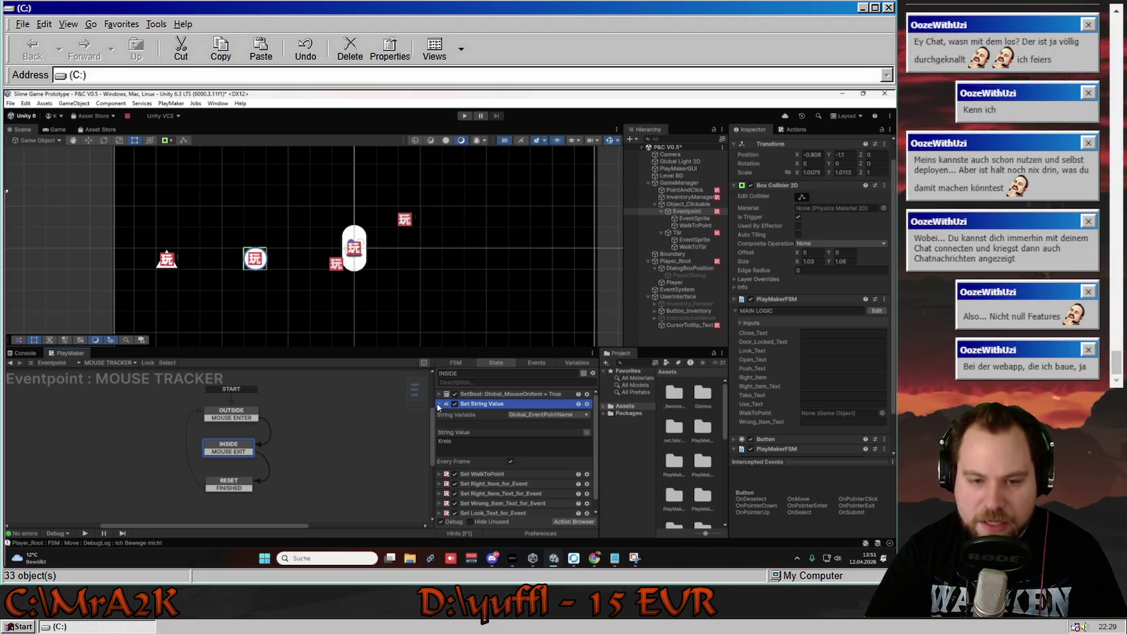
{"action": "left_click", "coordinate": [438, 404]}
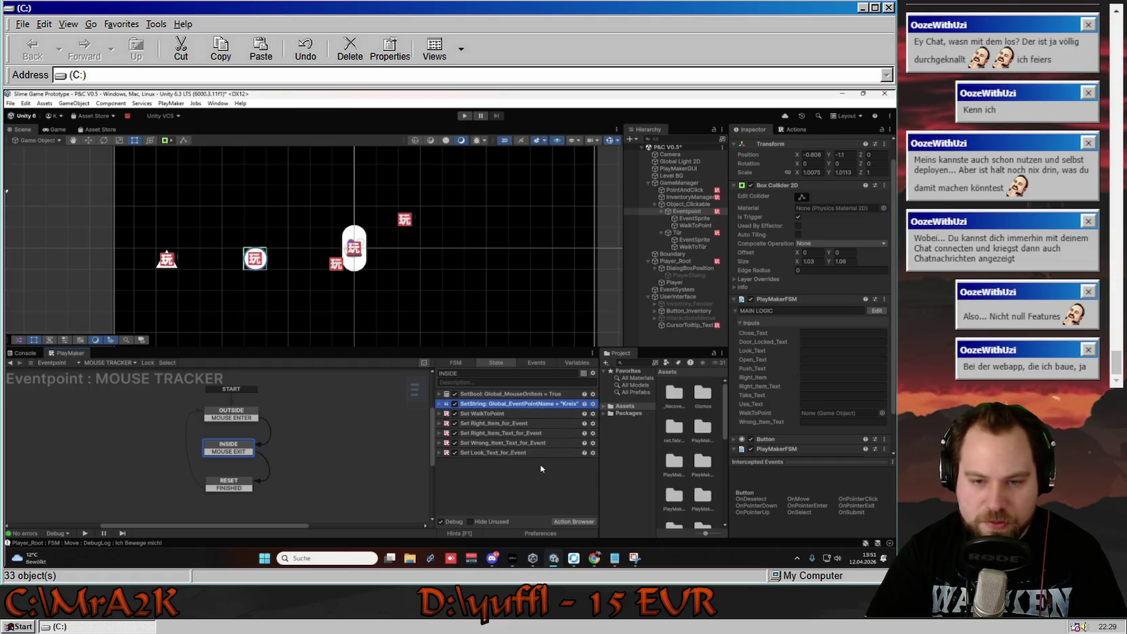
{"action": "left_click", "coordinate": [541, 466]}
{"action": "left_click", "coordinate": [501, 453]}
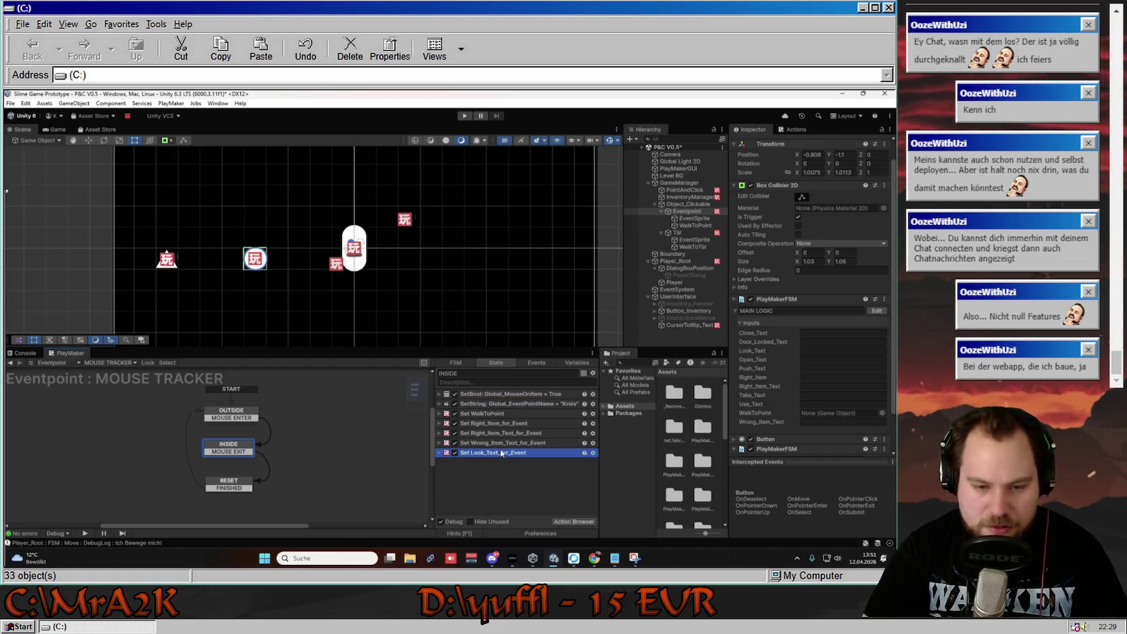
Duplicate the Set Look_Text_for_Event action and point the copy at the Use_Text variable.
{"action": "key", "text": "ctrl+d"}
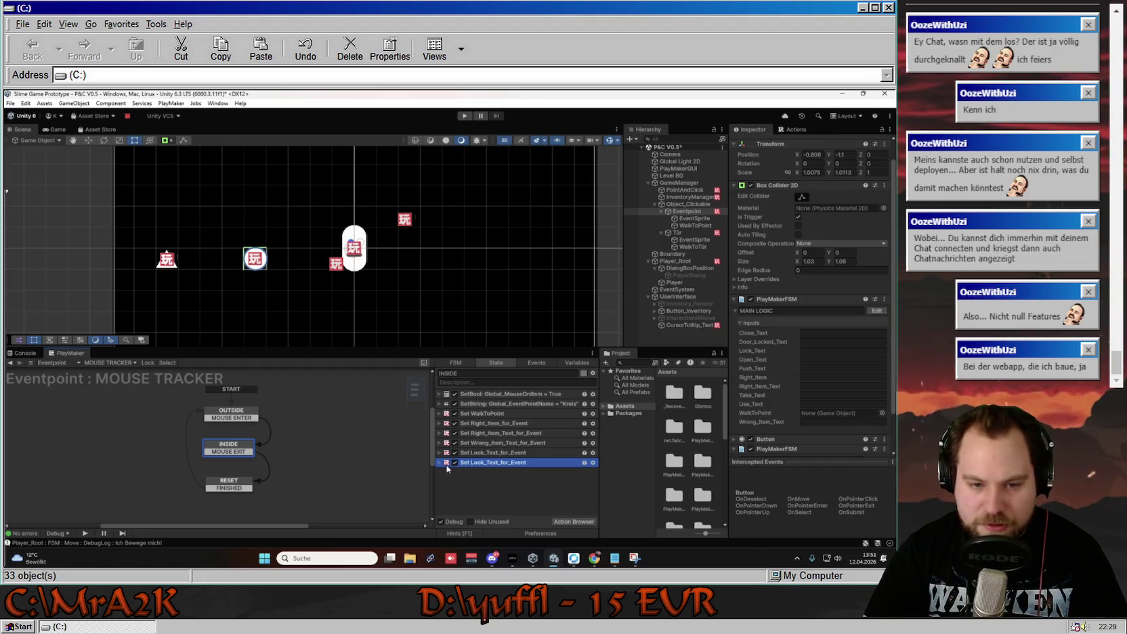
{"action": "right_click", "coordinate": [481, 462]}
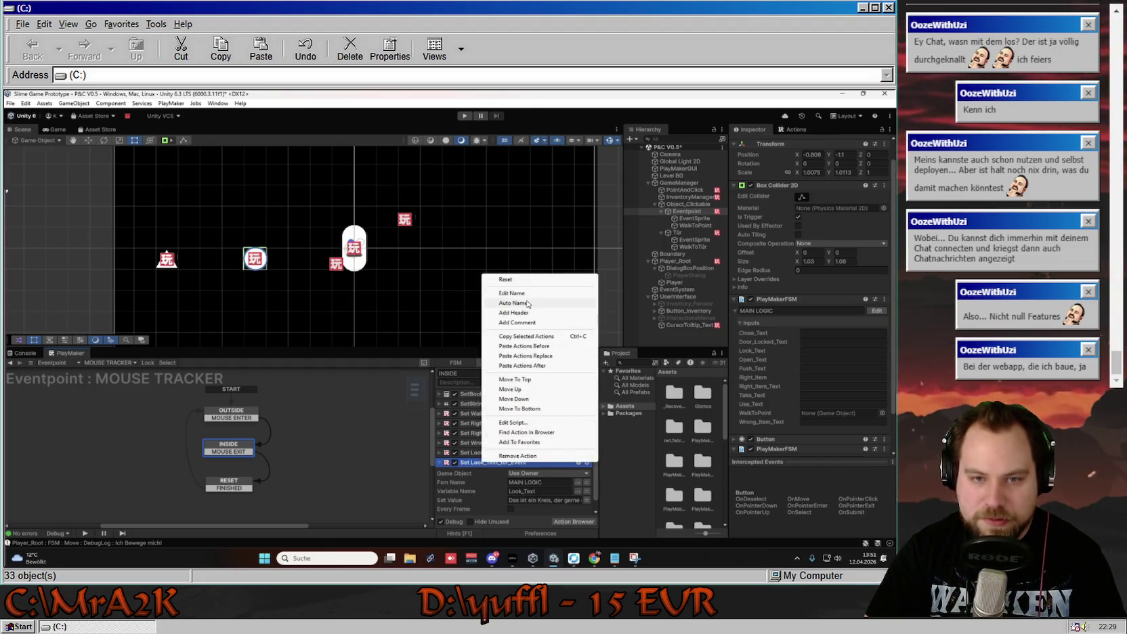
{"action": "left_click", "coordinate": [582, 492]}
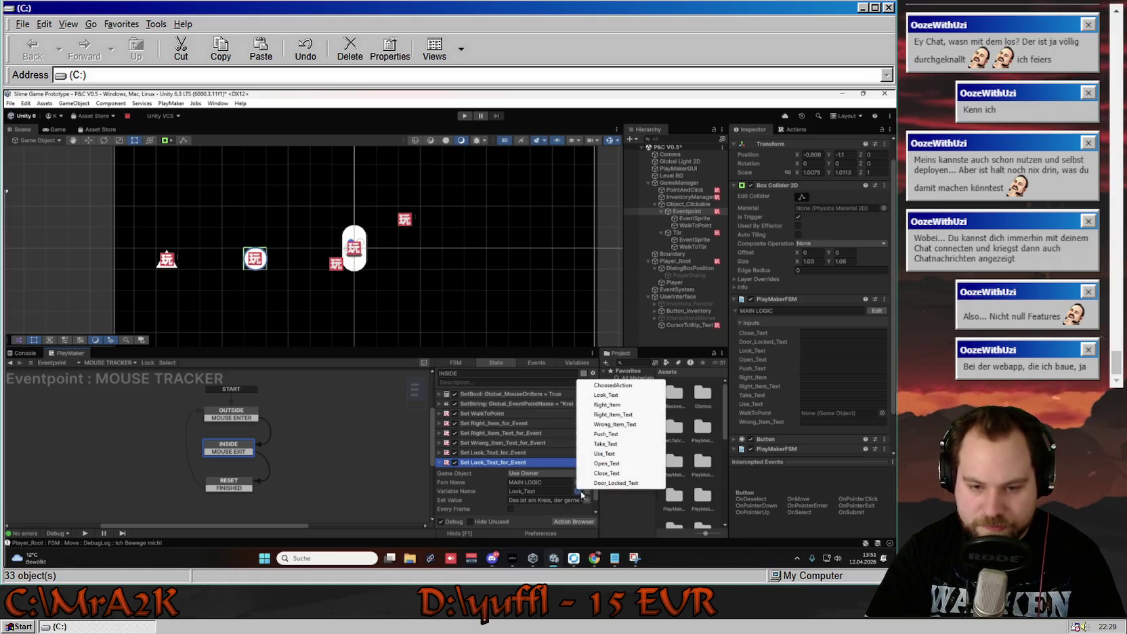
{"action": "left_click", "coordinate": [569, 488]}
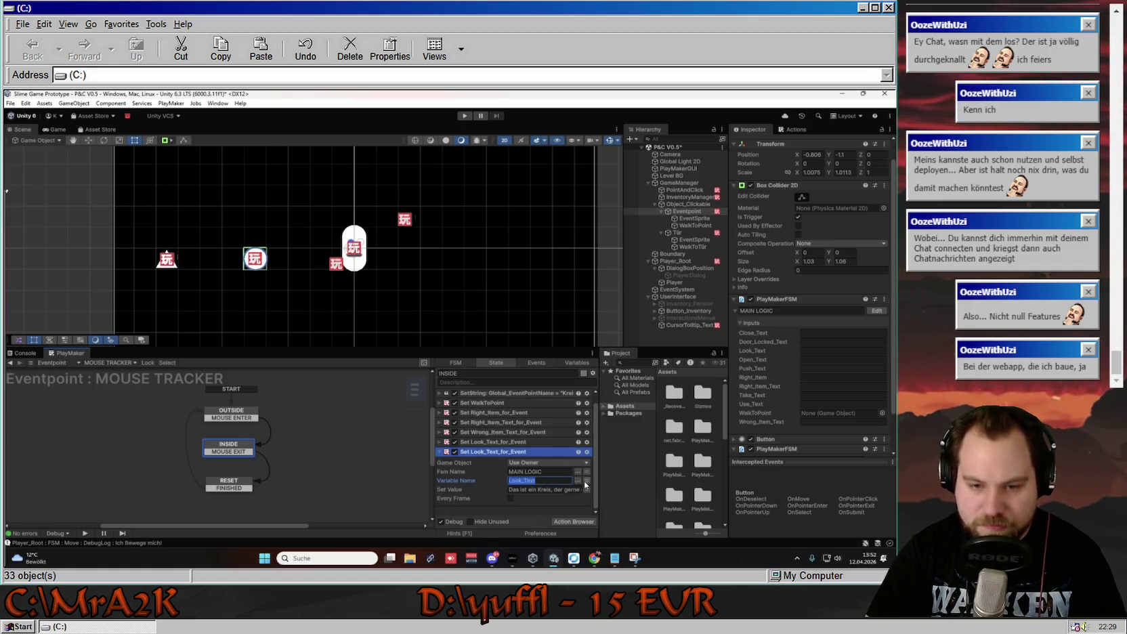
{"action": "left_click", "coordinate": [580, 482]}
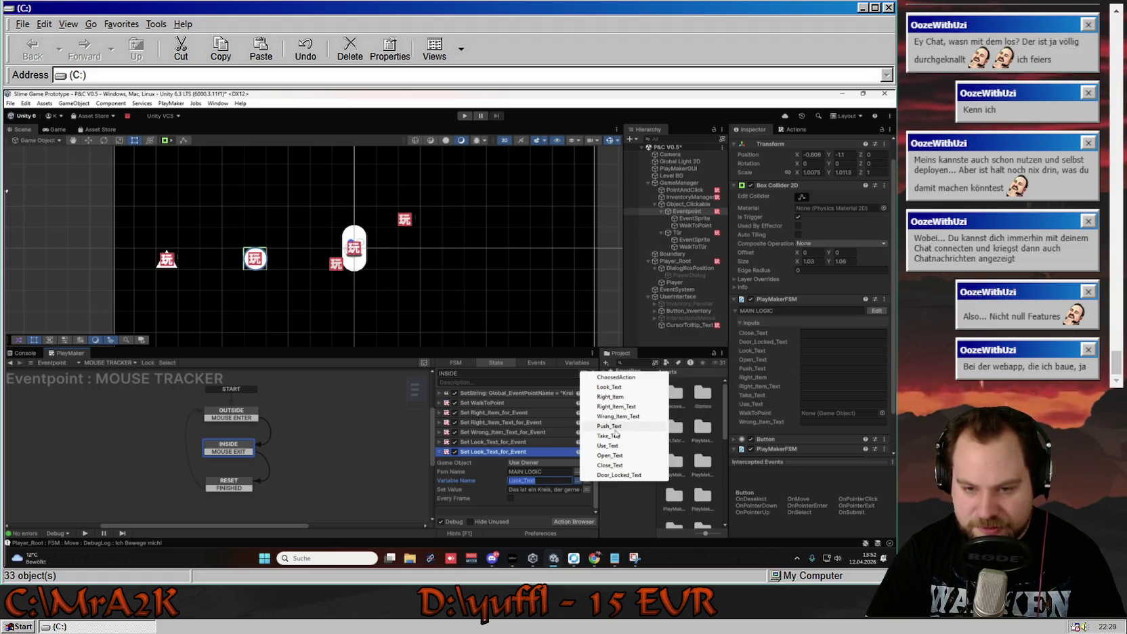
{"action": "left_click", "coordinate": [614, 446]}
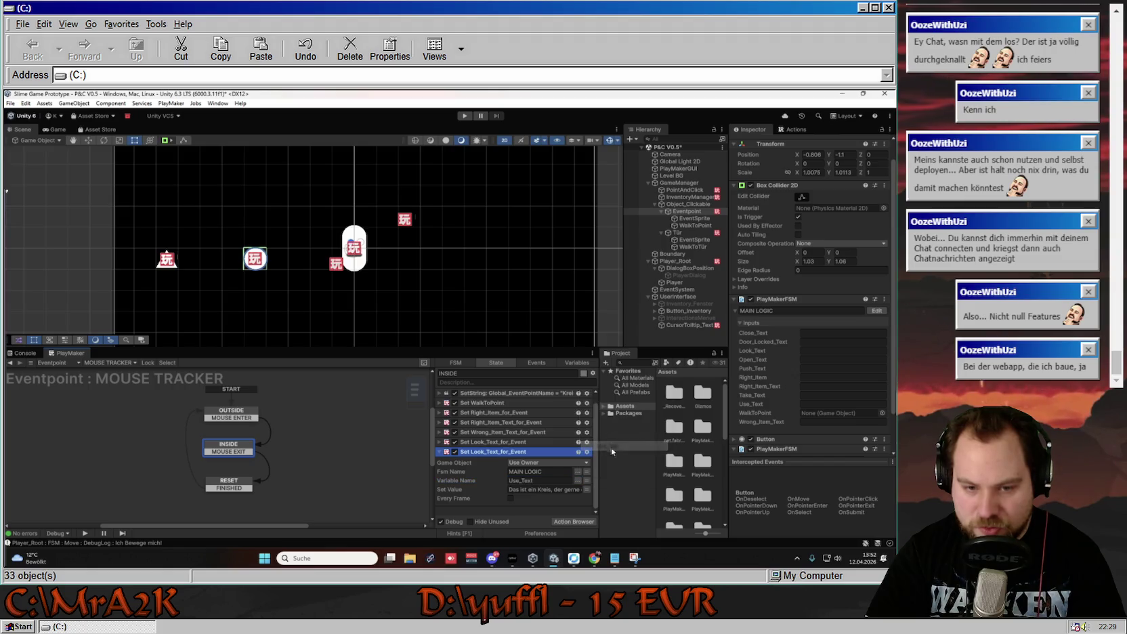
Rename the copied action to Set Use_Text_for_Event.
{"action": "right_click", "coordinate": [479, 452]}
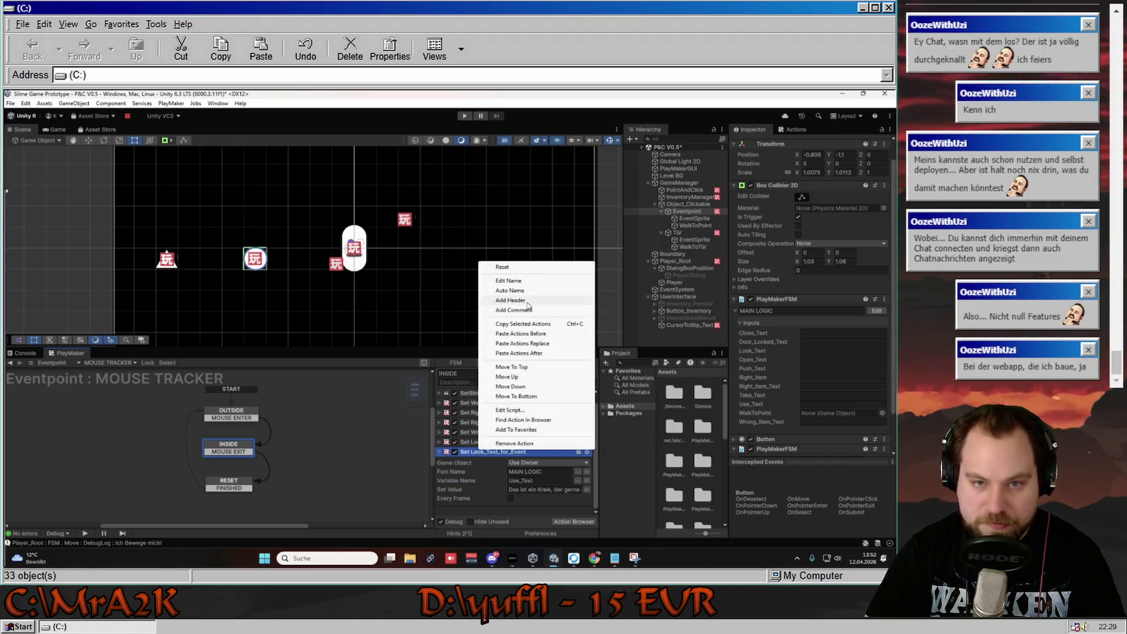
{"action": "left_click", "coordinate": [489, 452]}
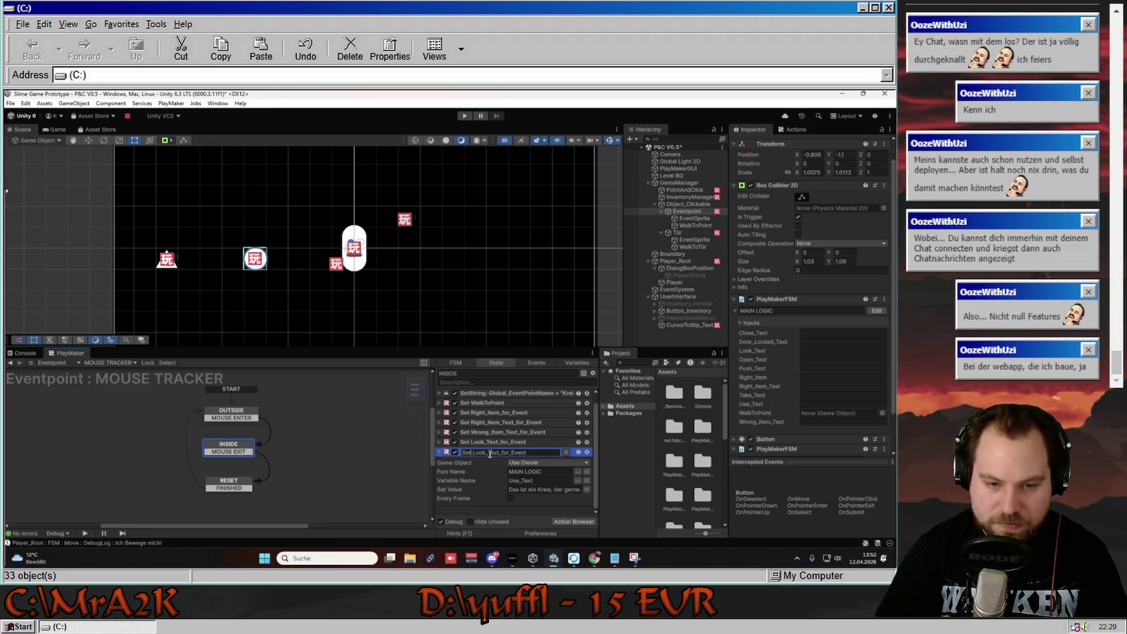
{"action": "type", "text": "Use"}
{"action": "key", "text": "Return"}
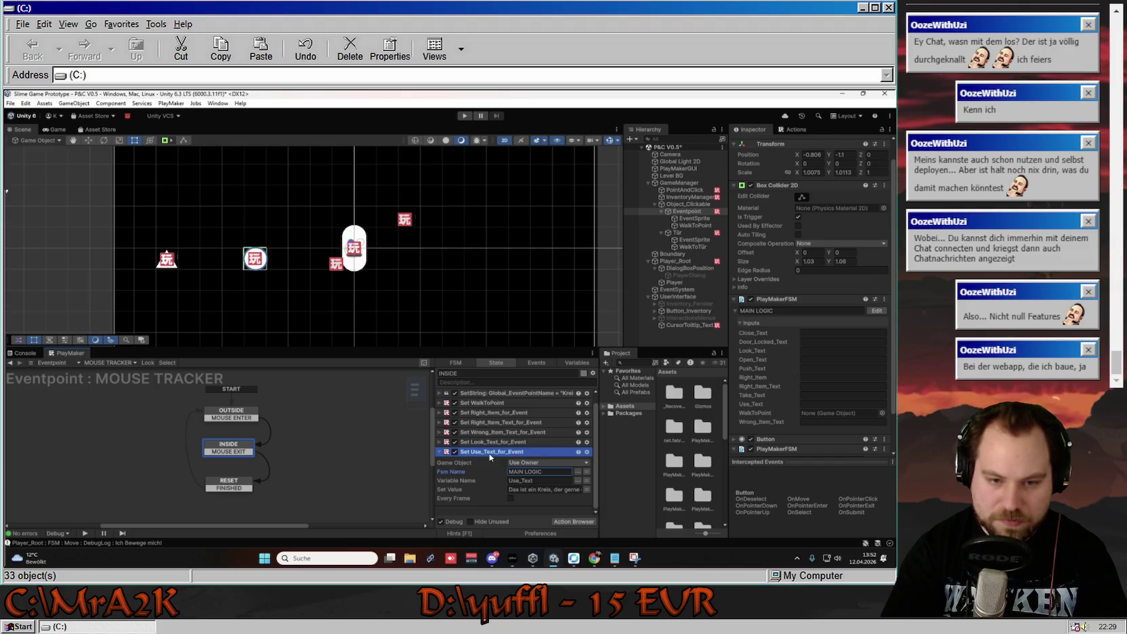
Replace its value with 'Und wal ich den Kreis benutze' and duplicate the action.
{"action": "left_click", "coordinate": [519, 489]}
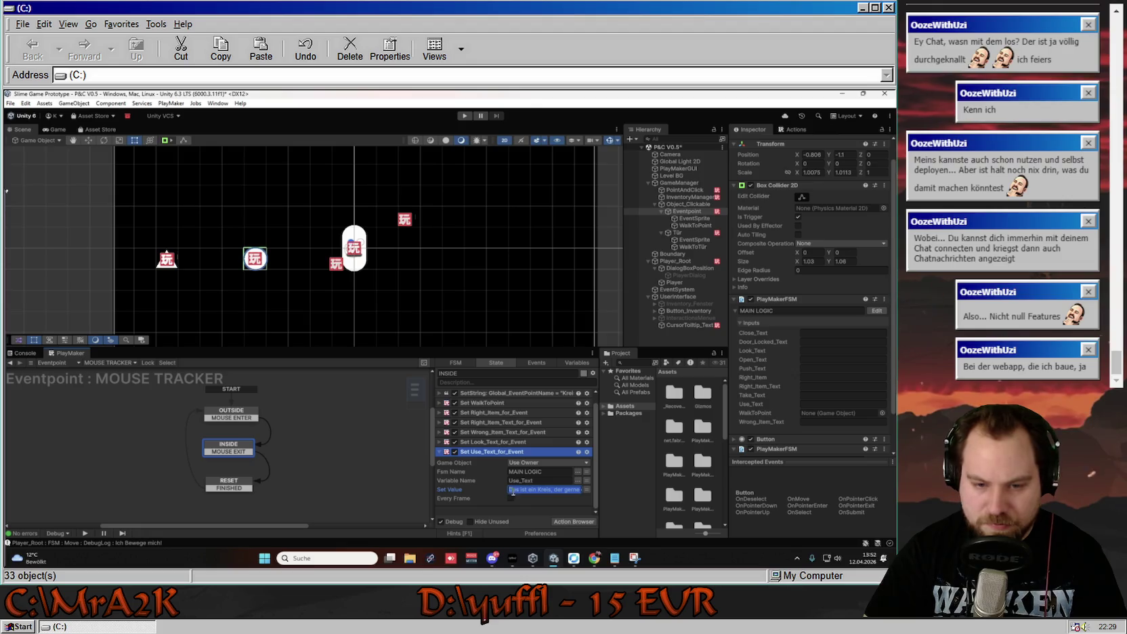
{"action": "key", "text": "BackSpace"}
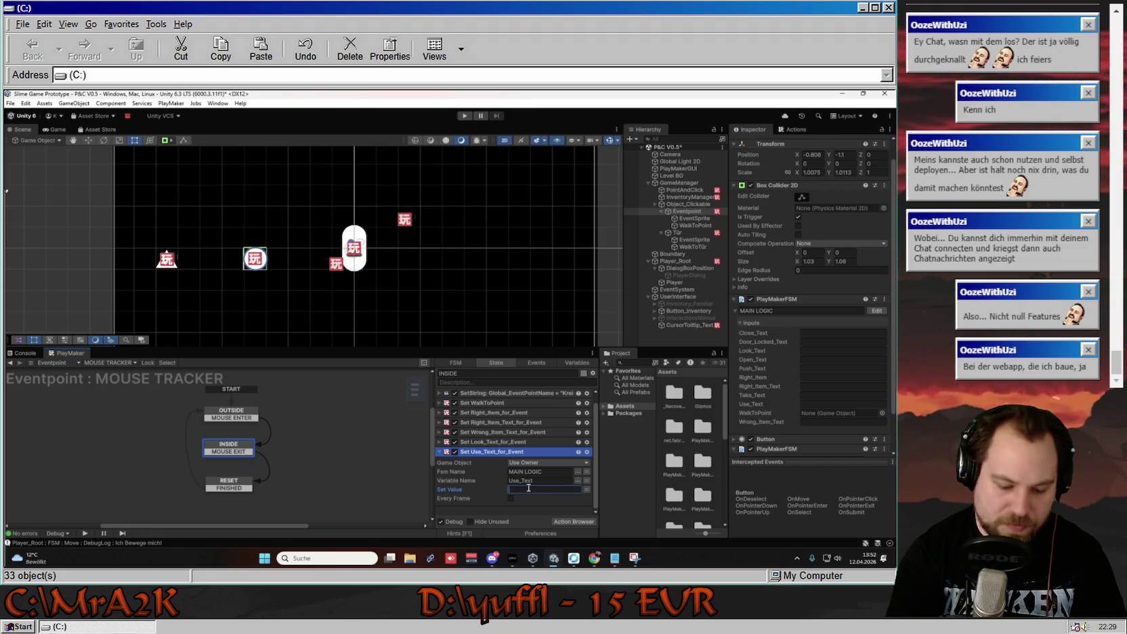
{"action": "type", "text": "Und wa"}
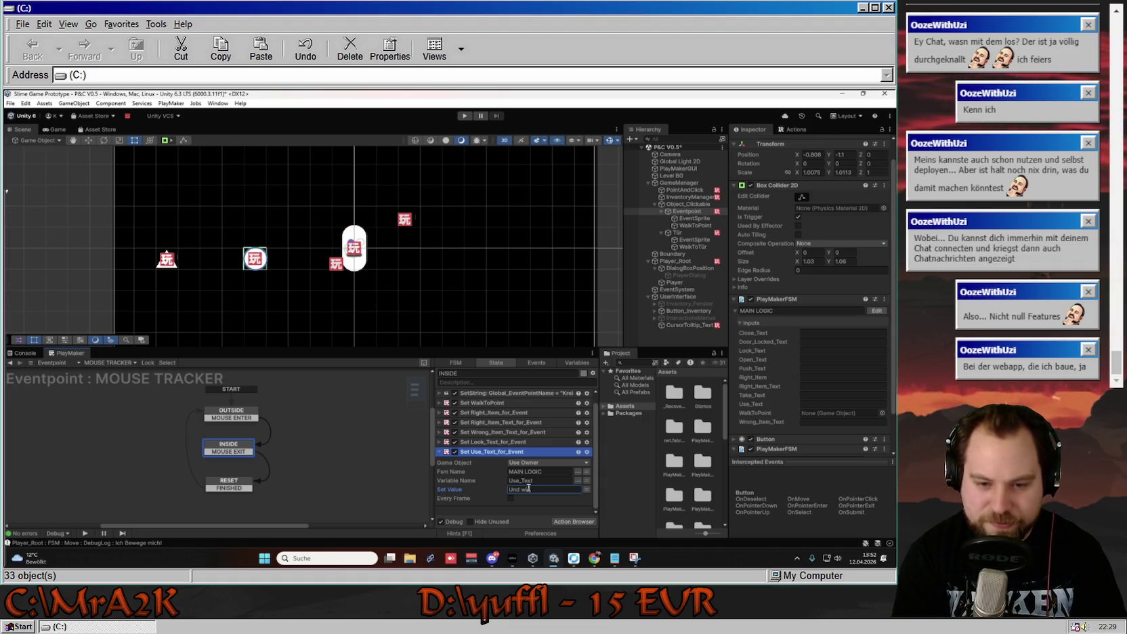
{"action": "type", "text": "s soll ich den Kreis"}
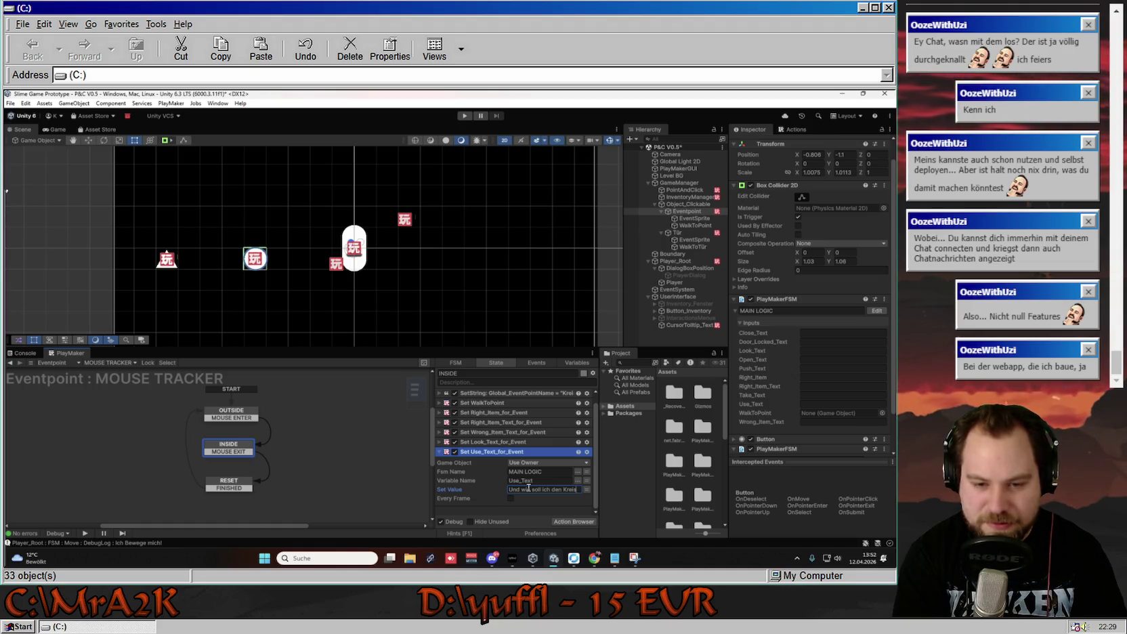
{"action": "type", "text": " benutze"}
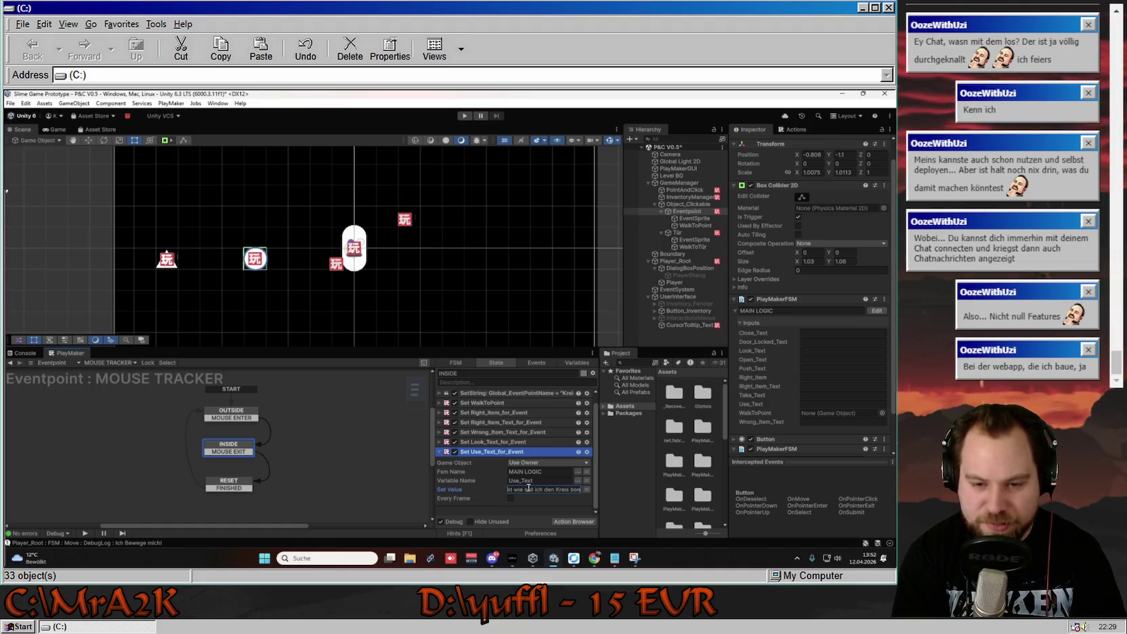
{"action": "key", "text": "Return"}
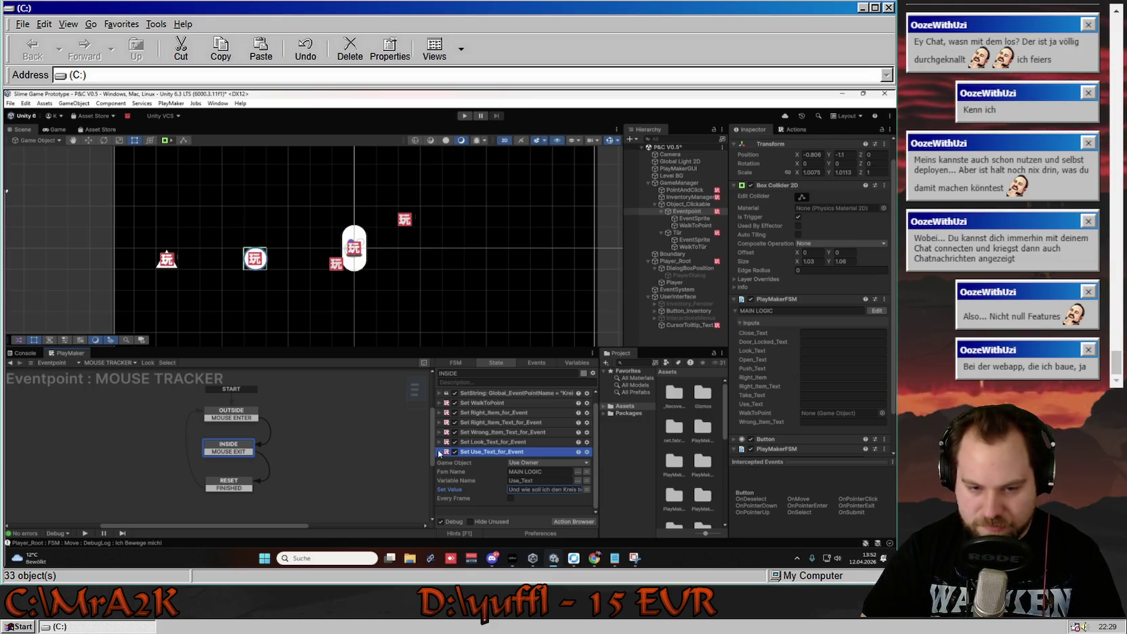
{"action": "left_click", "coordinate": [439, 452]}
{"action": "key", "text": "ctrl+d"}
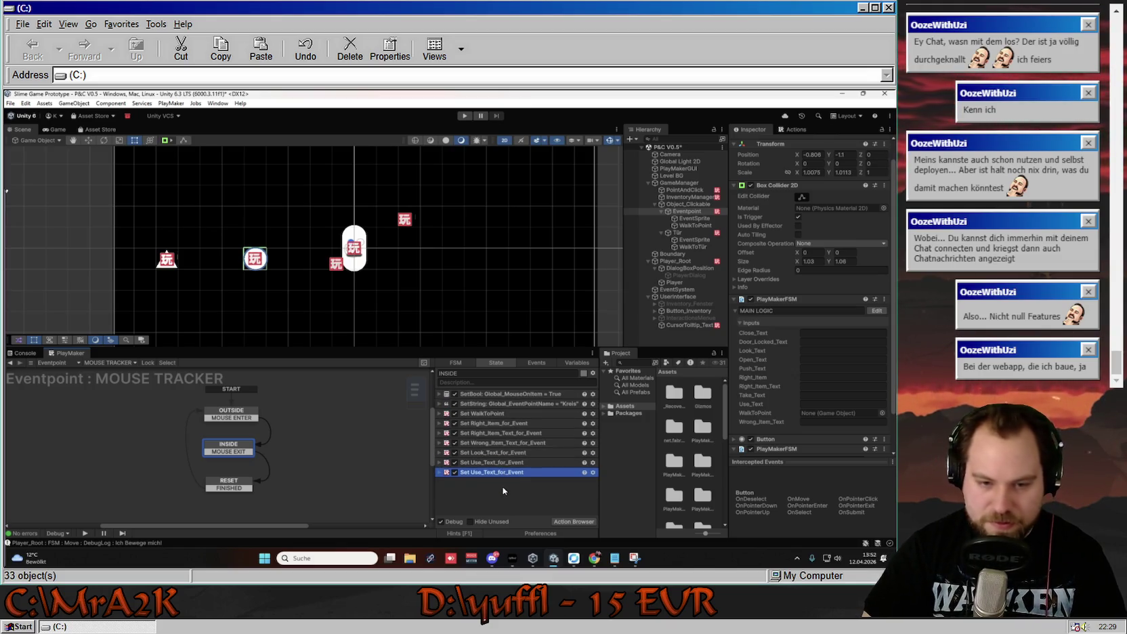
Retarget the copy to Take_Text, change its text to end 'ich steh mehr auf Polygone.', and duplicate it.
{"action": "left_click", "coordinate": [501, 472]}
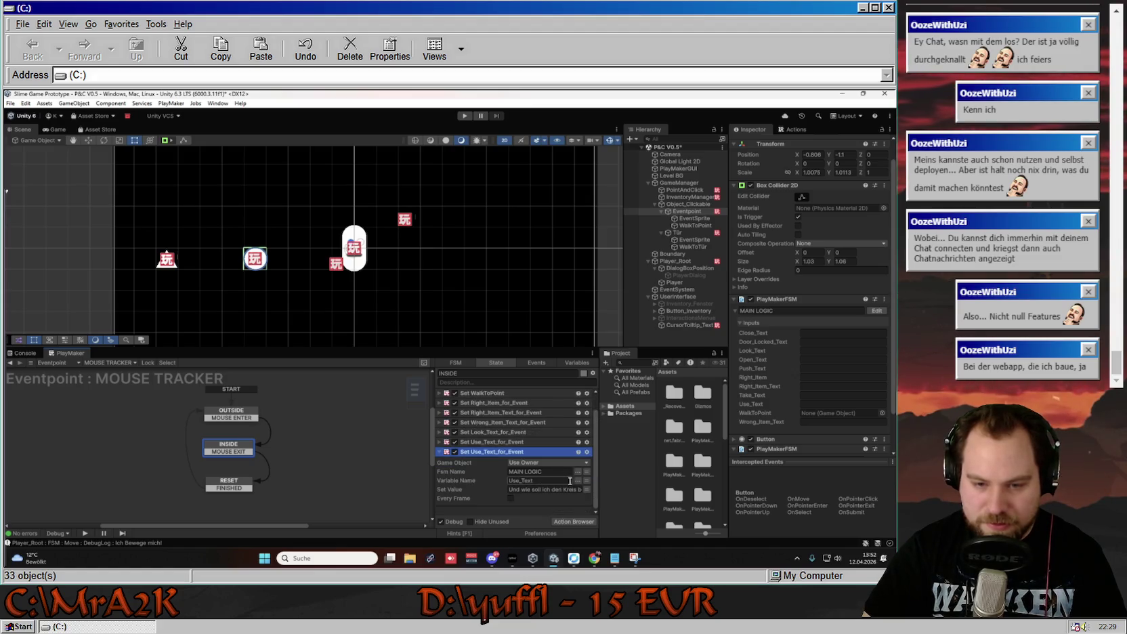
{"action": "left_click", "coordinate": [578, 480]}
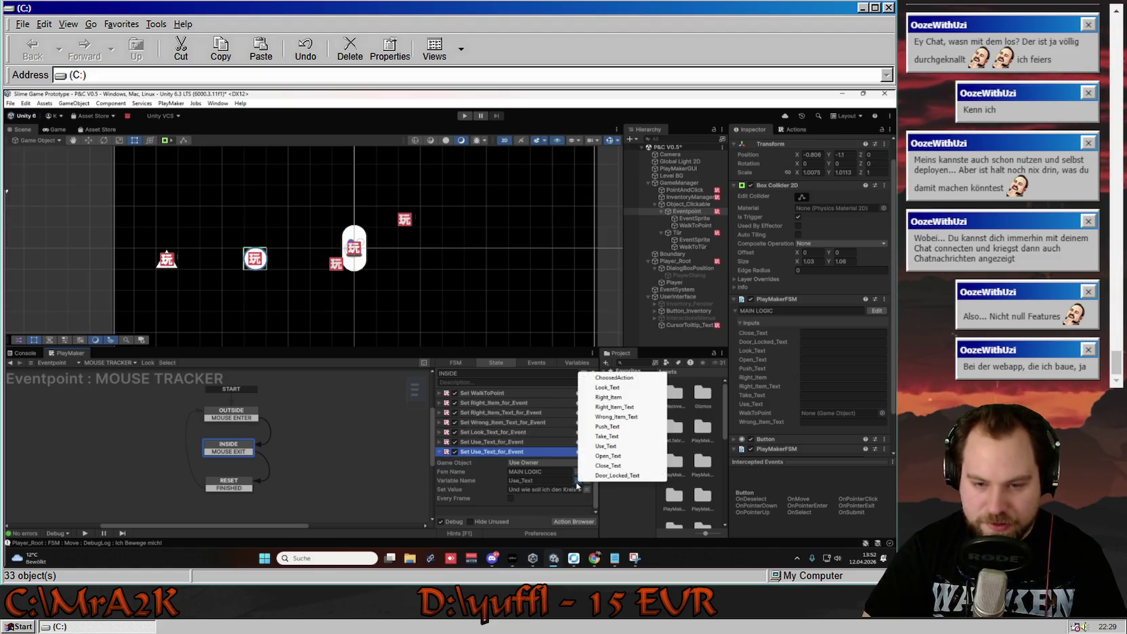
{"action": "left_click", "coordinate": [626, 437]}
{"action": "left_click", "coordinate": [518, 489]}
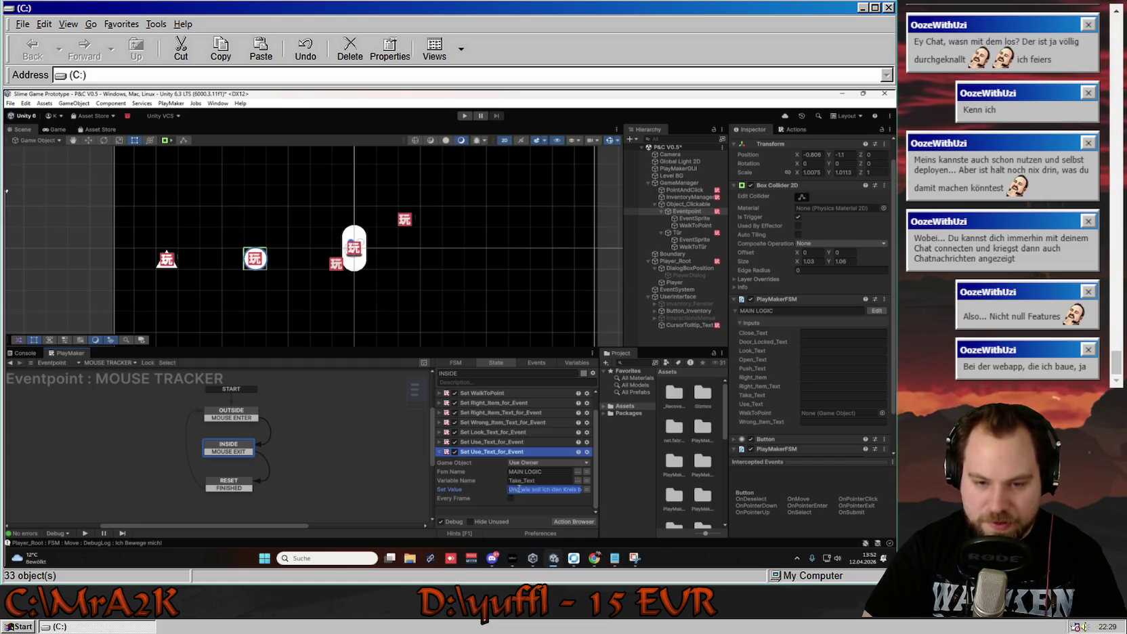
{"action": "type", "text": "N...Ich steh mehr auf"}
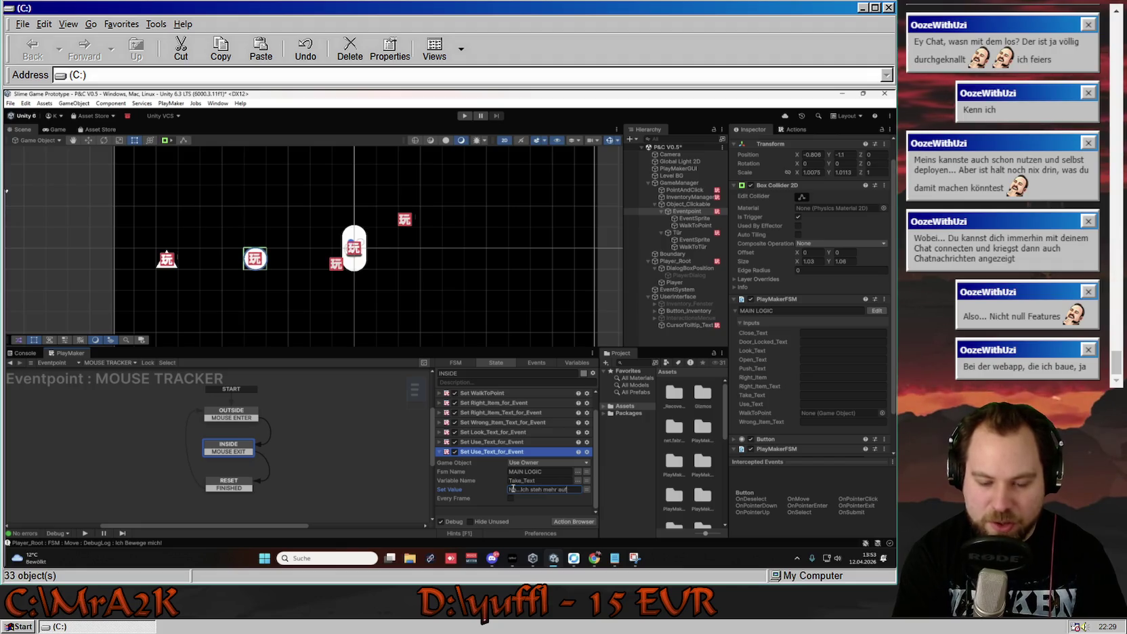
{"action": "type", "text": "gone."}
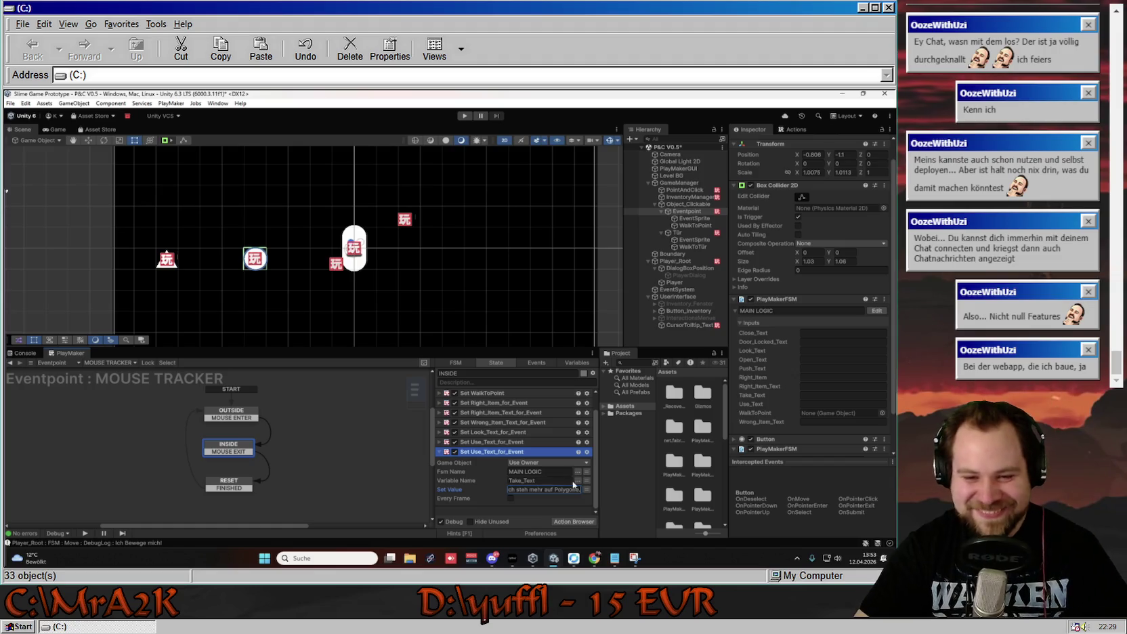
{"action": "left_click", "coordinate": [439, 452]}
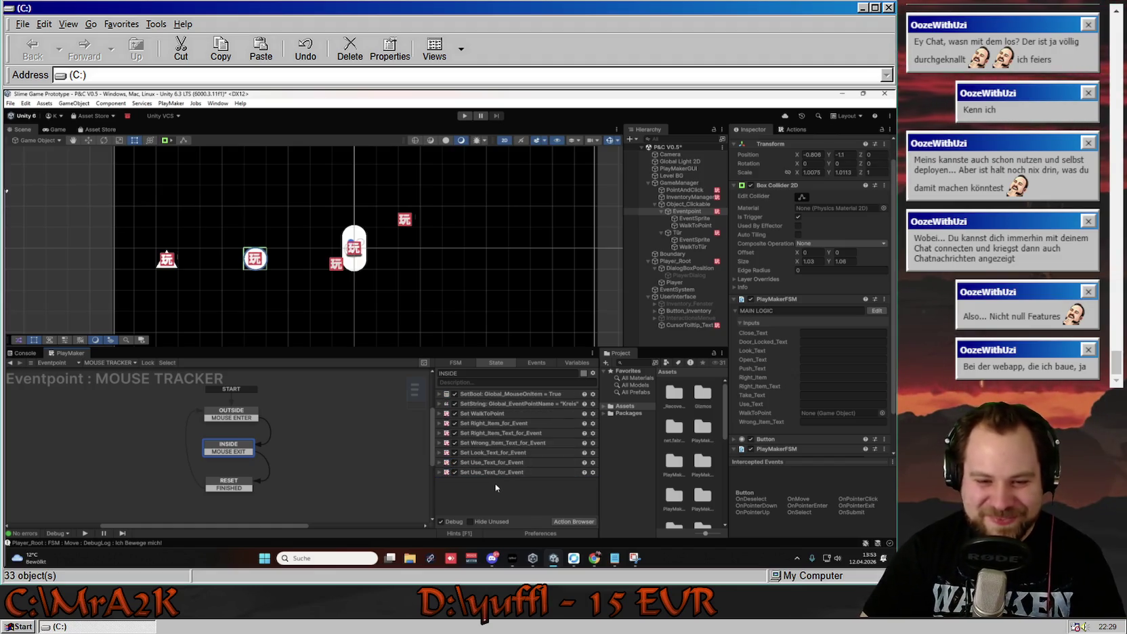
{"action": "key", "text": "ctrl+d"}
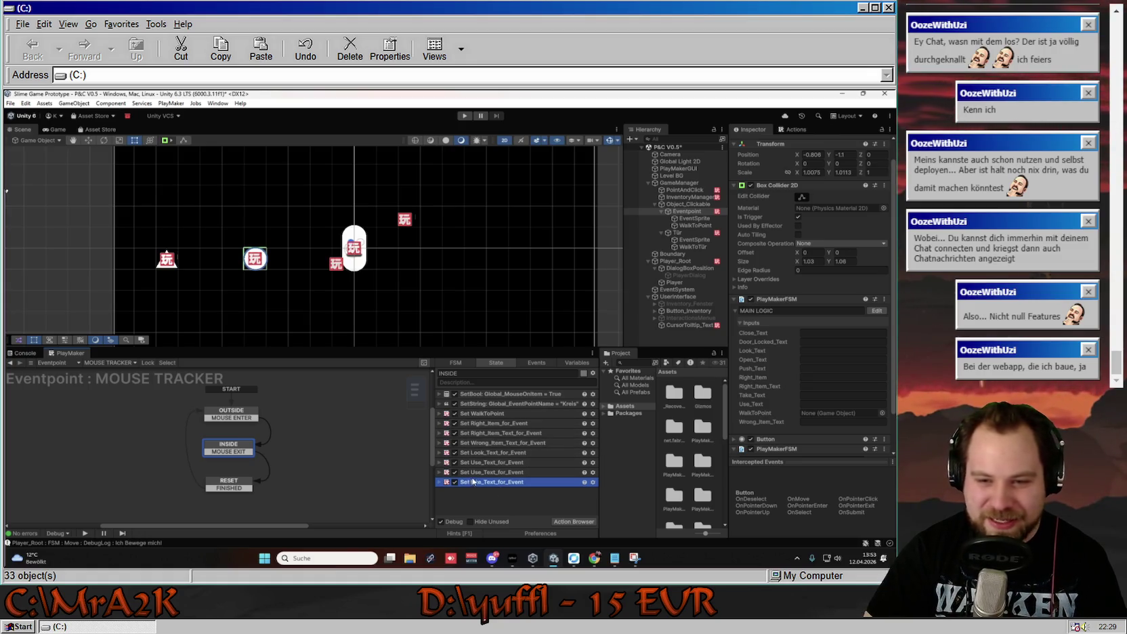
Expand the duplicated Set Use_Text_for_Event actions to find the copy to edit.
{"action": "right_click", "coordinate": [485, 414]}
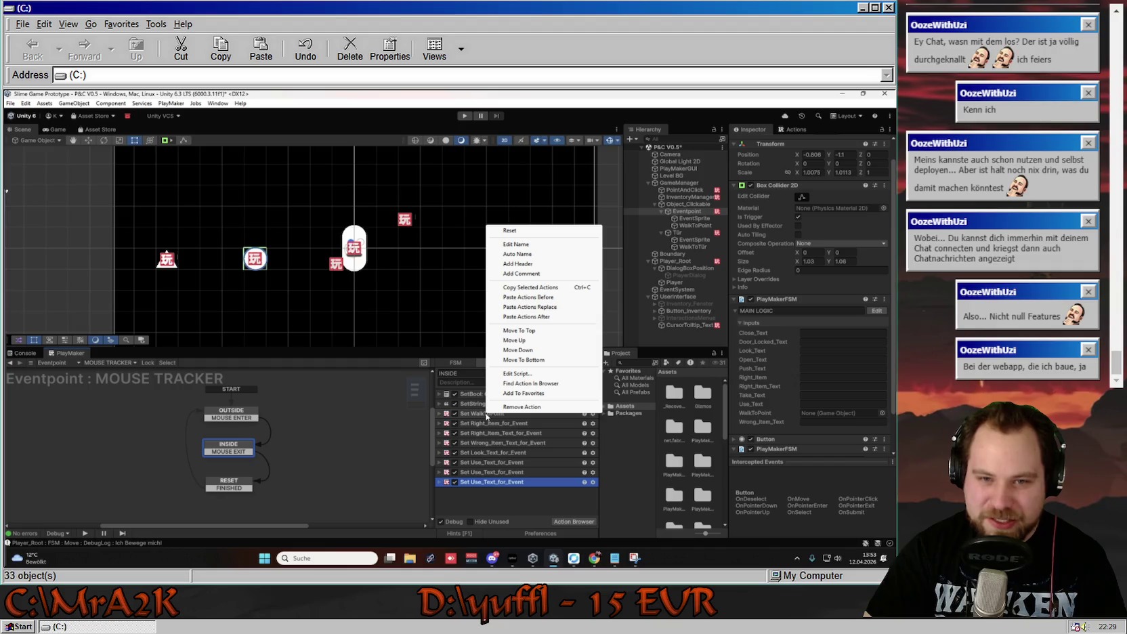
{"action": "left_click", "coordinate": [493, 504]}
{"action": "left_click", "coordinate": [444, 485]}
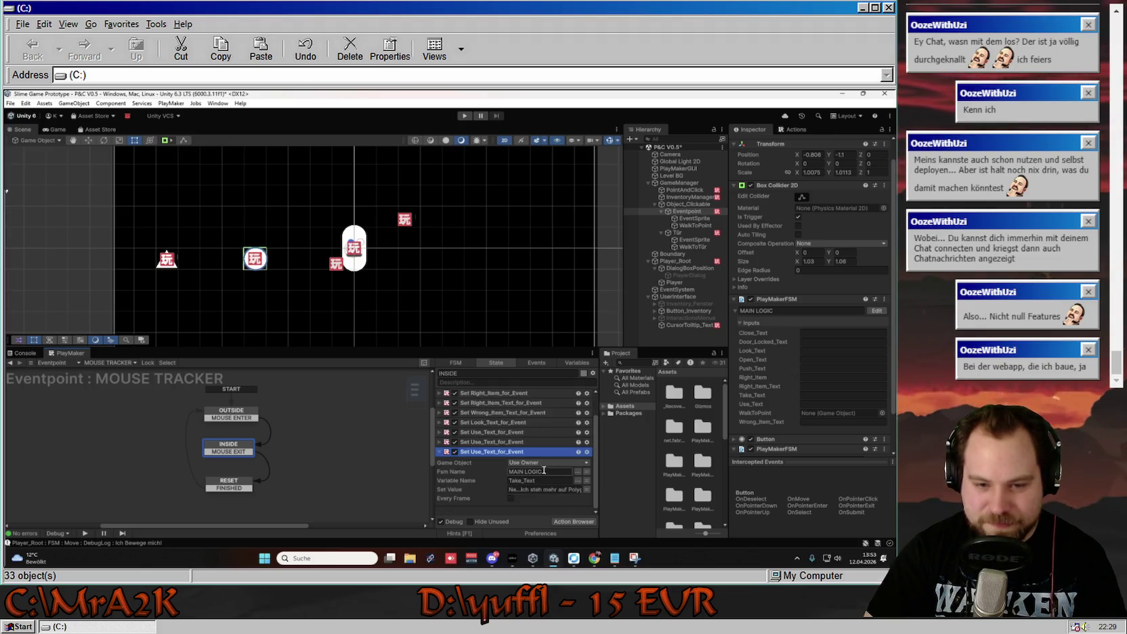
{"action": "left_click", "coordinate": [541, 441]}
{"action": "left_click", "coordinate": [439, 441]}
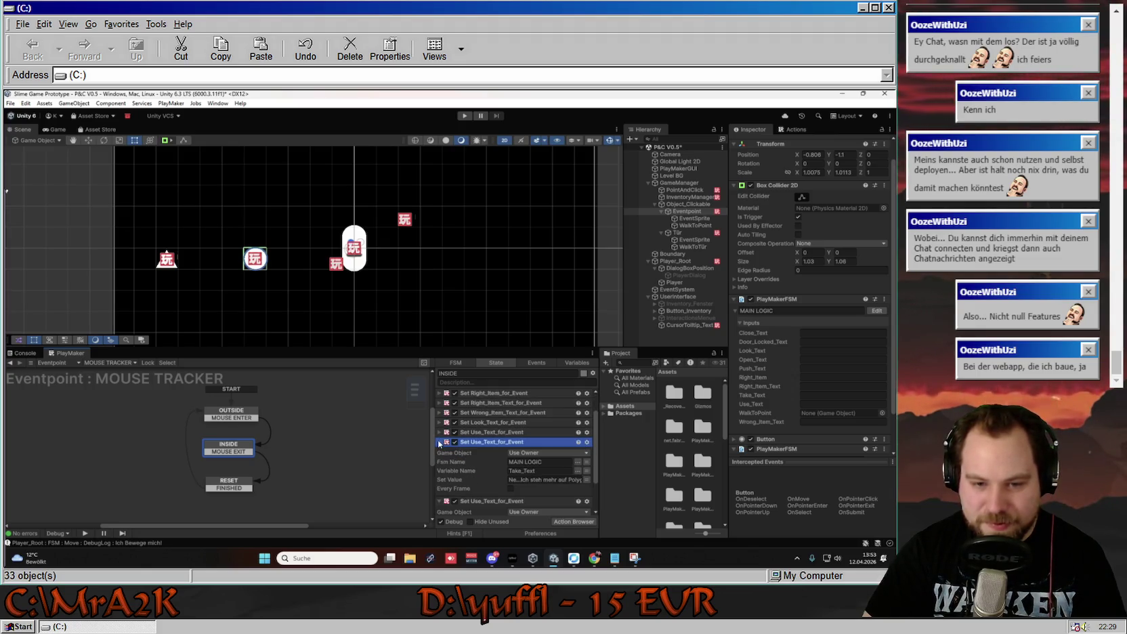
{"action": "left_click", "coordinate": [439, 432]}
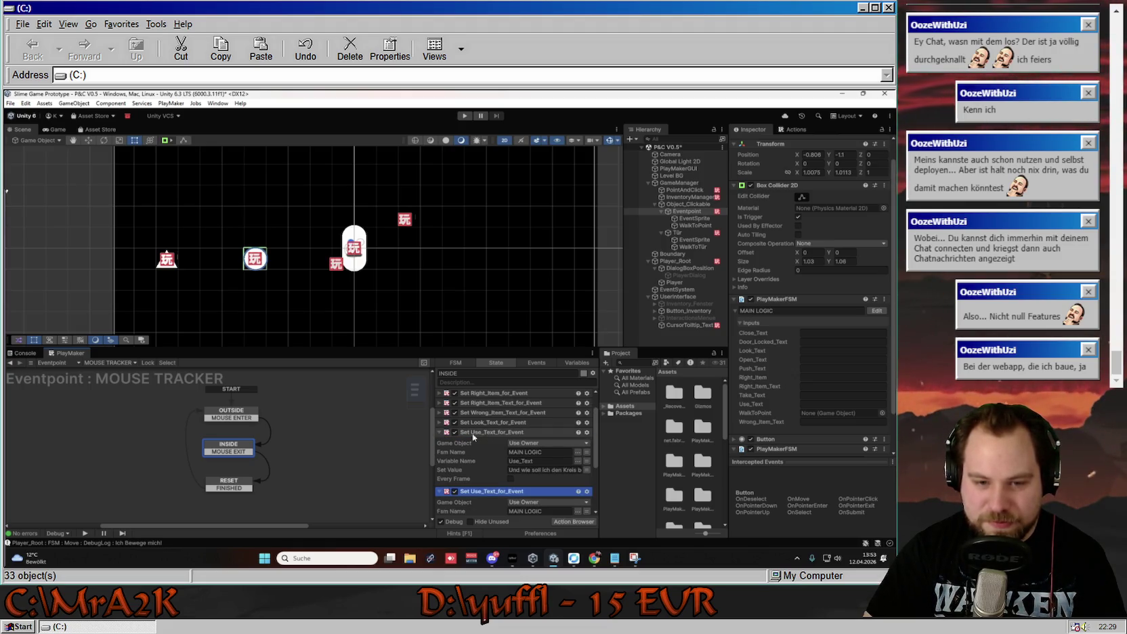
{"action": "left_click", "coordinate": [440, 432]}
Rename the duplicate Use_Text action to Set Take_Text_for_Event.
{"action": "right_click", "coordinate": [482, 441]}
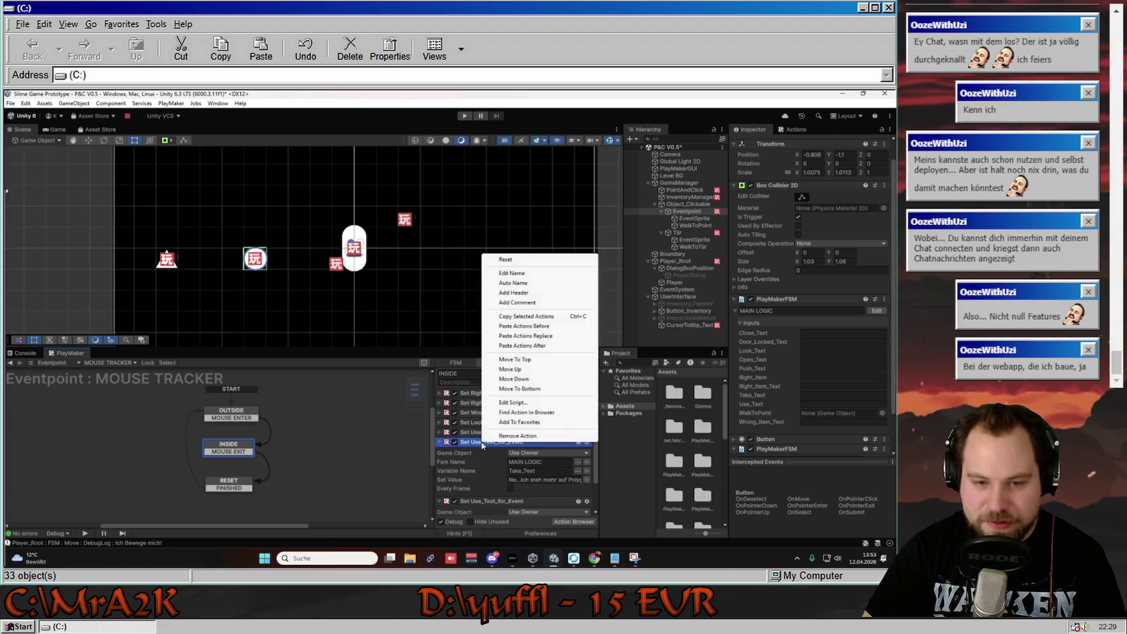
{"action": "left_click", "coordinate": [512, 273]}
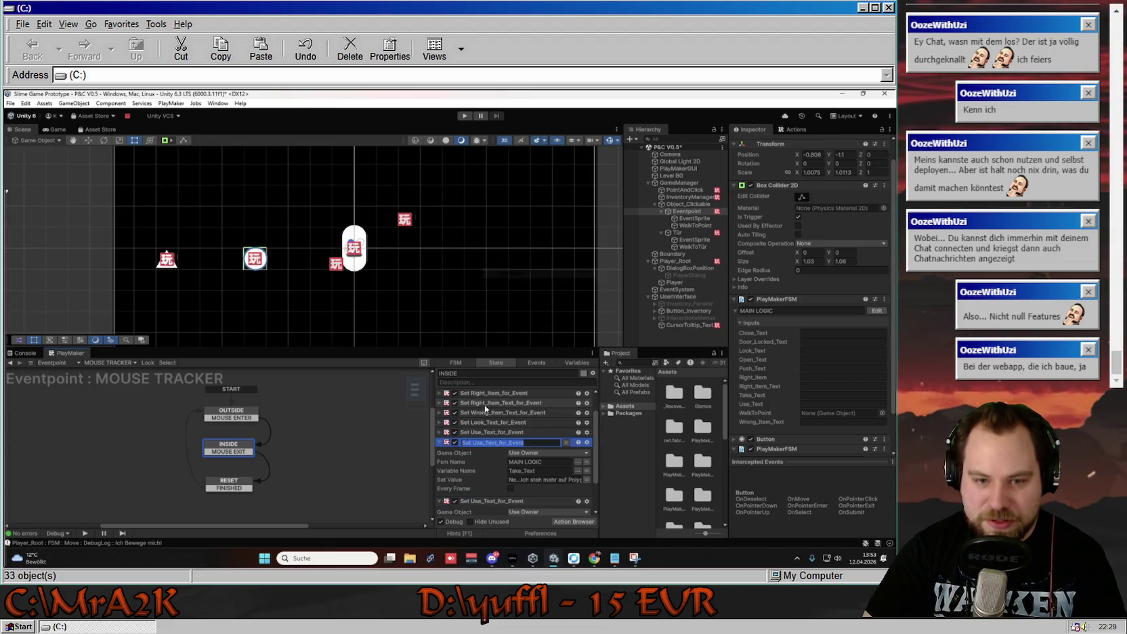
{"action": "left_click", "coordinate": [482, 441]}
{"action": "key", "text": "BackSpace"}
{"action": "key", "text": "BackSpace"}
{"action": "key", "text": "BackSpace"}
{"action": "type", "text": "Take"}
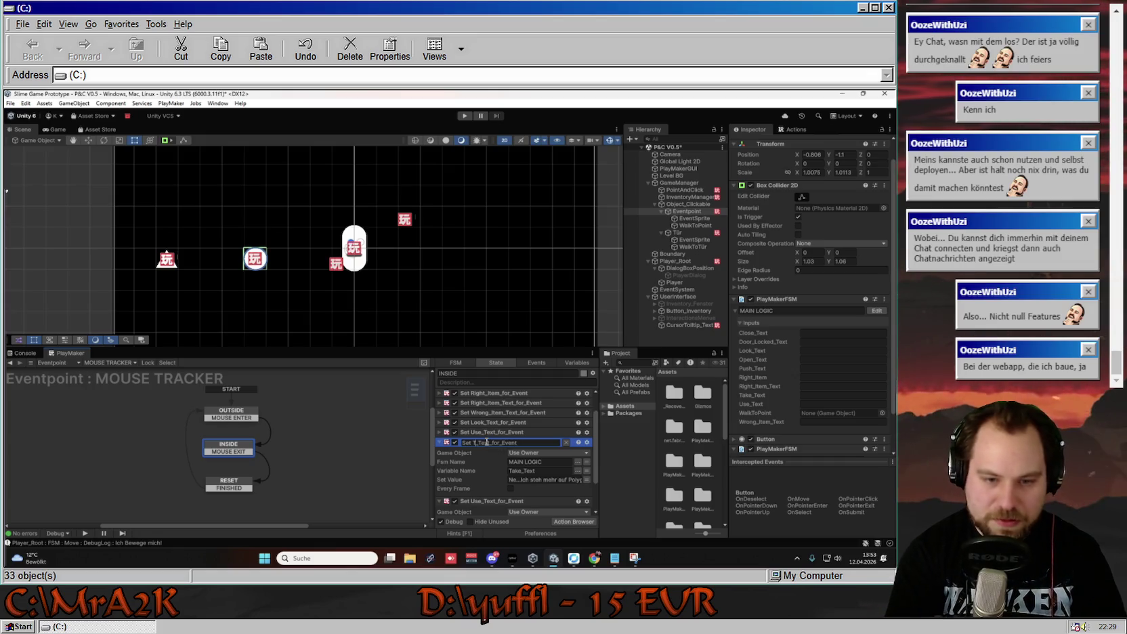
{"action": "key", "text": "Return"}
{"action": "left_click", "coordinate": [478, 443]}
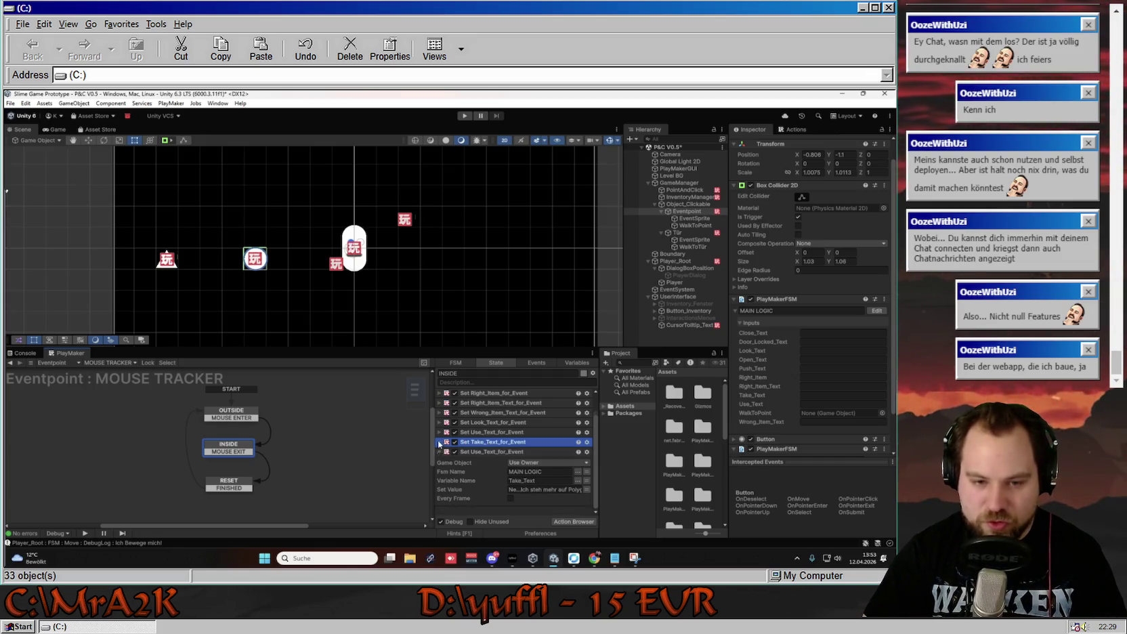
Edit the next copy, the Set Push_Text_for_Event action, changing its message text.
{"action": "left_click", "coordinate": [495, 451]}
{"action": "left_click", "coordinate": [551, 480]}
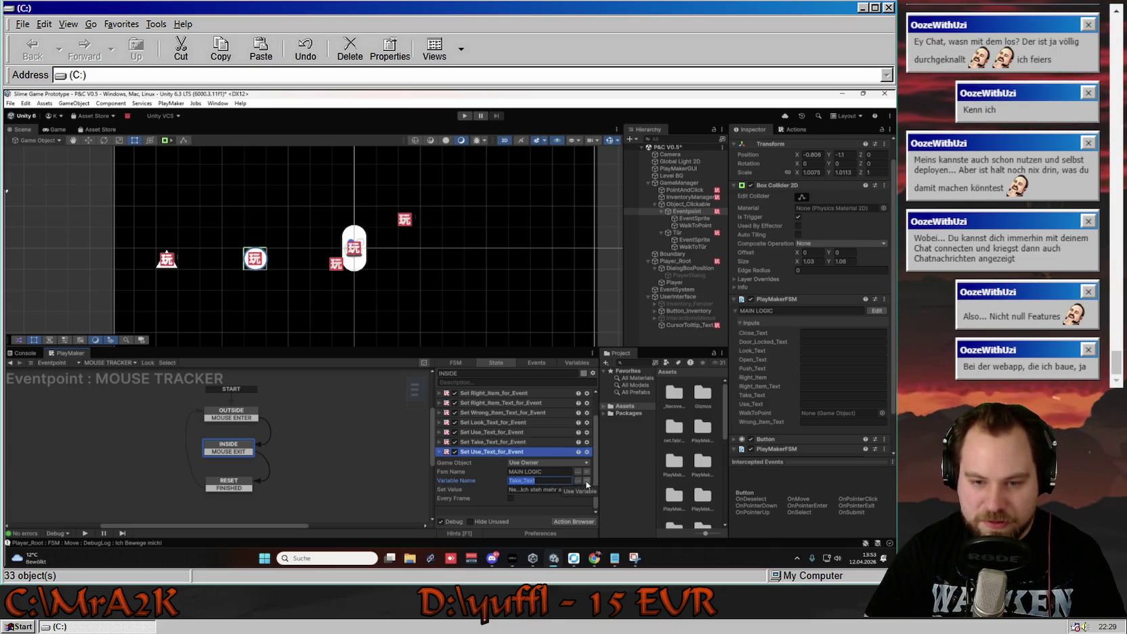
{"action": "left_click", "coordinate": [577, 479]}
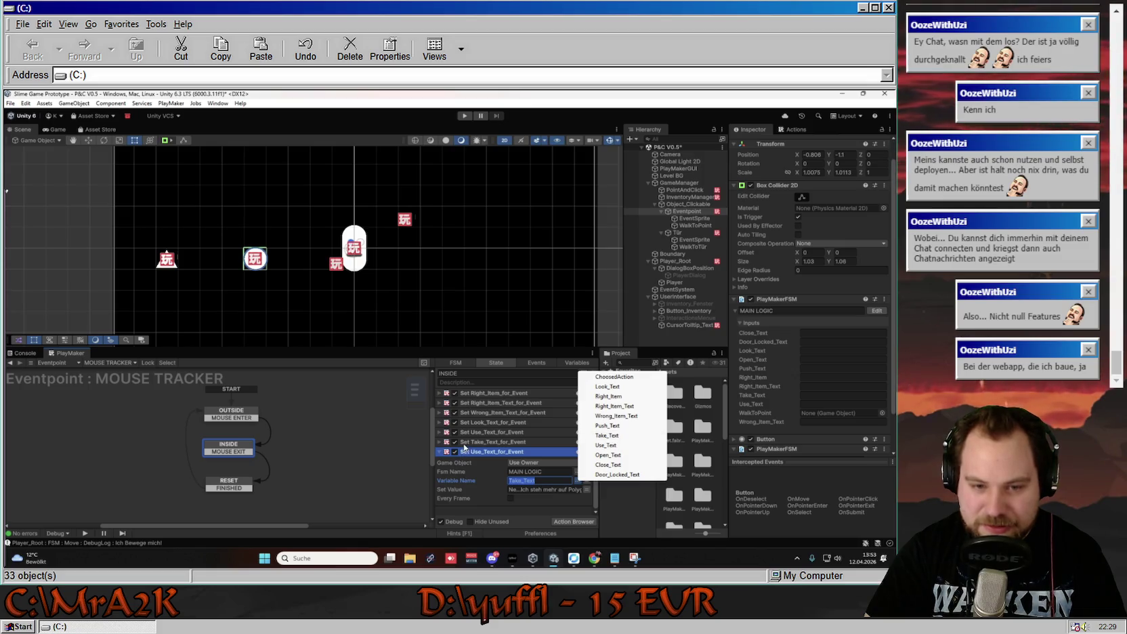
{"action": "left_click", "coordinate": [439, 443]}
{"action": "left_click", "coordinate": [440, 443]}
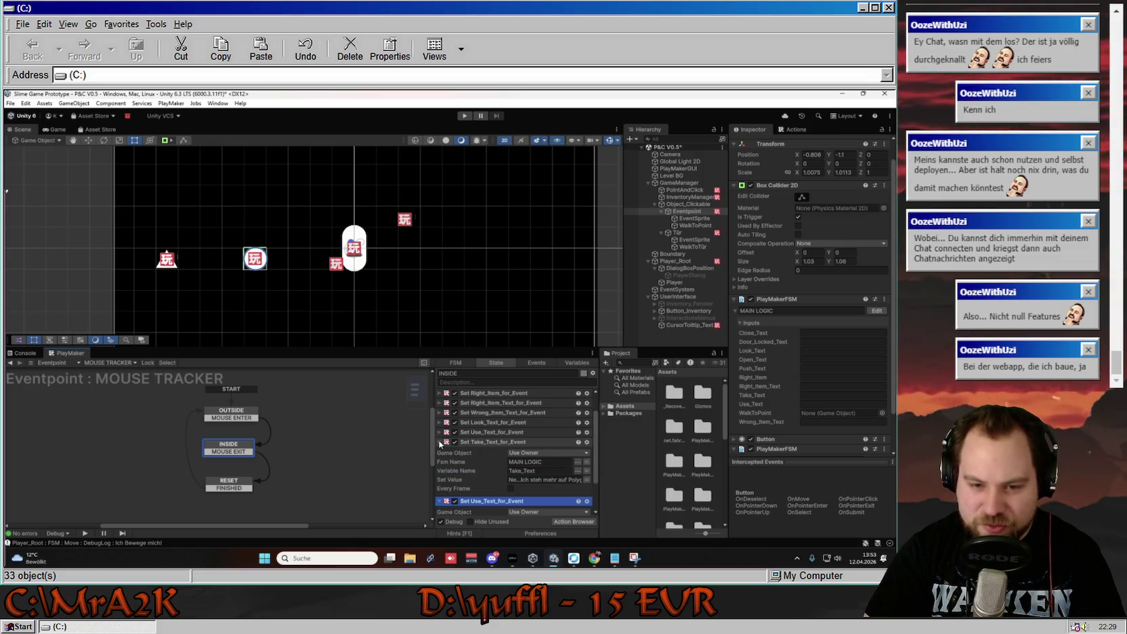
{"action": "left_click", "coordinate": [439, 443]}
{"action": "left_click", "coordinate": [556, 491]}
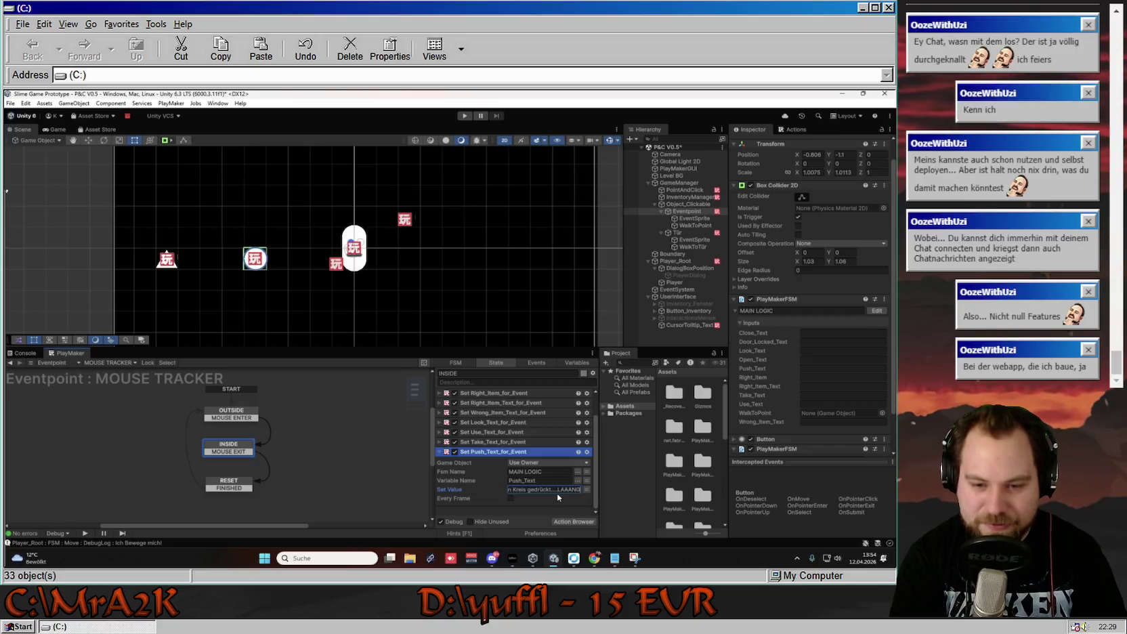
{"action": "type", "text": "WEILIG"}
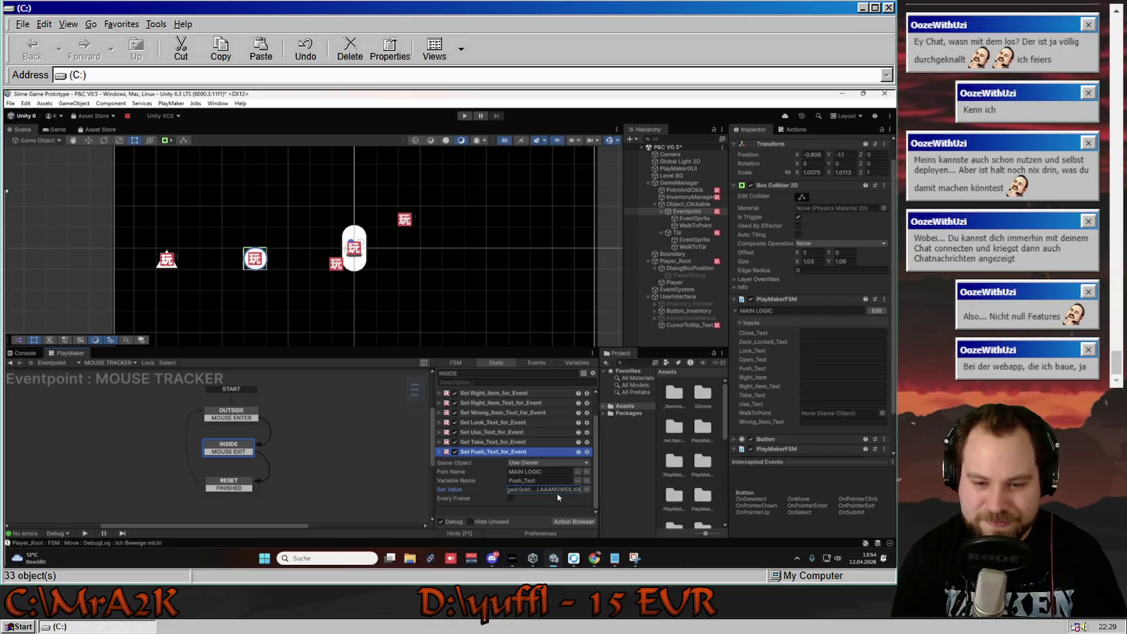
{"action": "key", "text": "Return"}
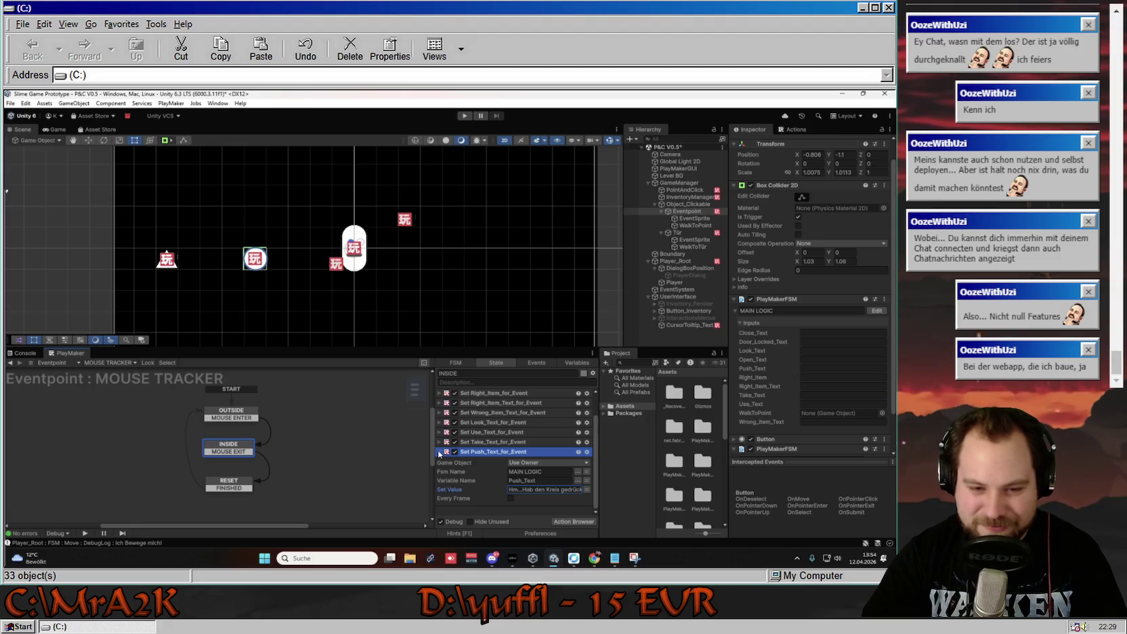
{"action": "left_click", "coordinate": [439, 451]}
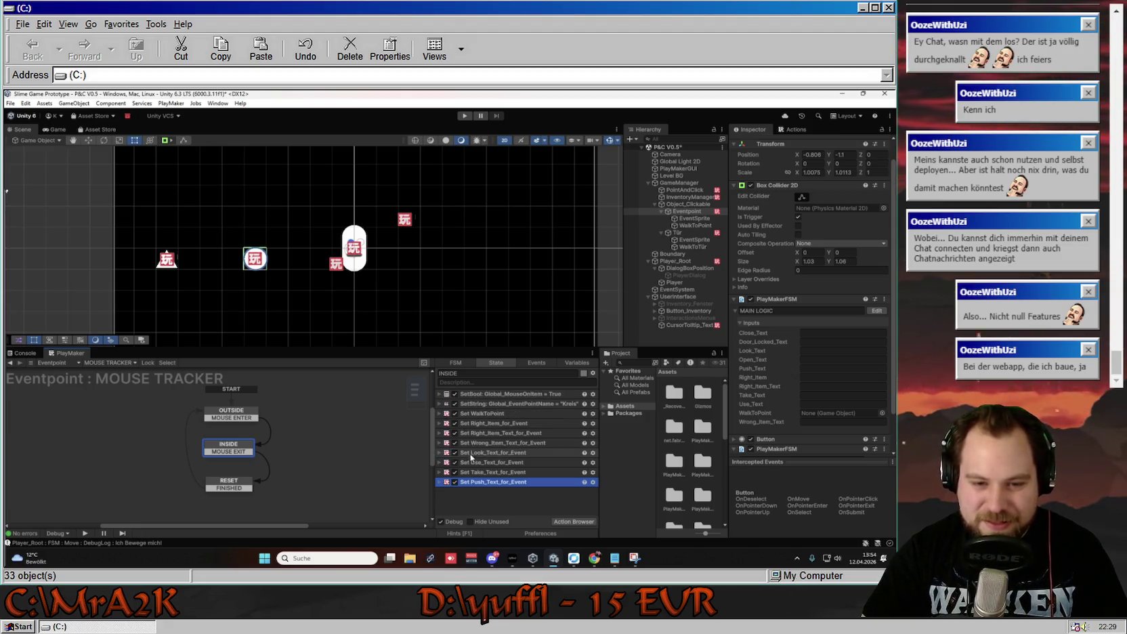
Duplicate the Set Push_Text_for_Event action and bring the bug list notes to the front.
{"action": "key", "text": "ctrl+v"}
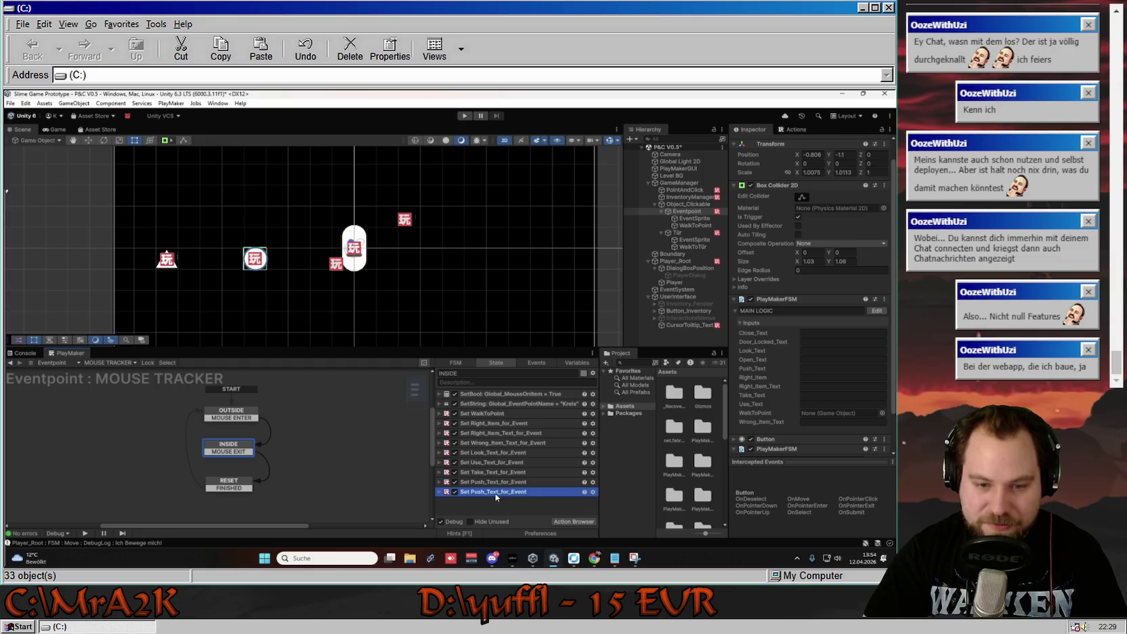
{"action": "left_click", "coordinate": [439, 491]}
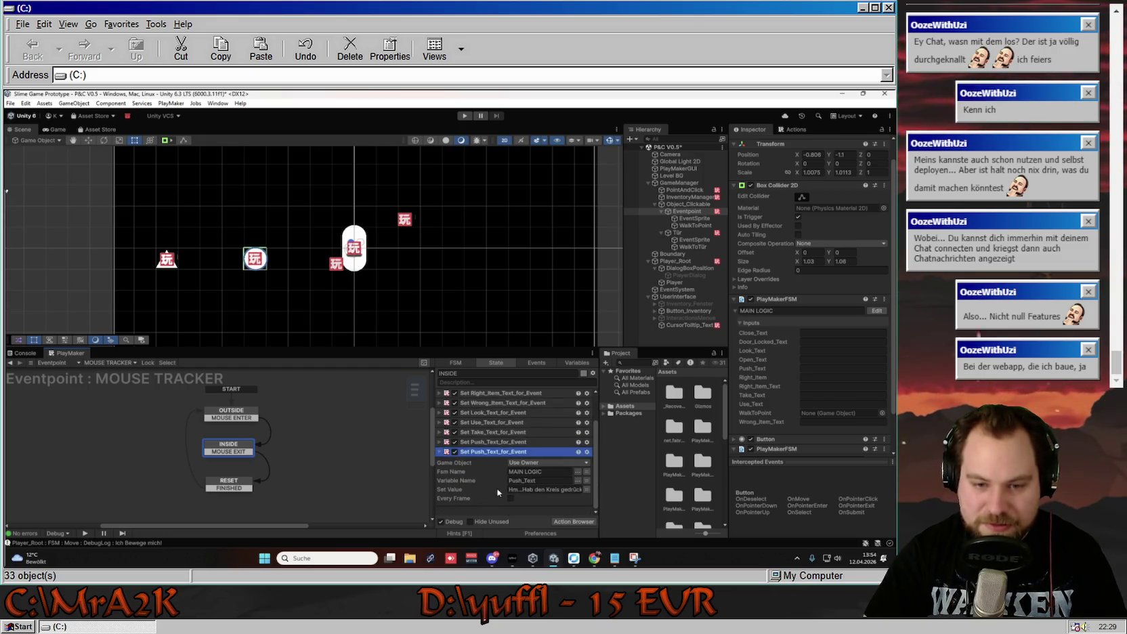
{"action": "left_click", "coordinate": [580, 480]}
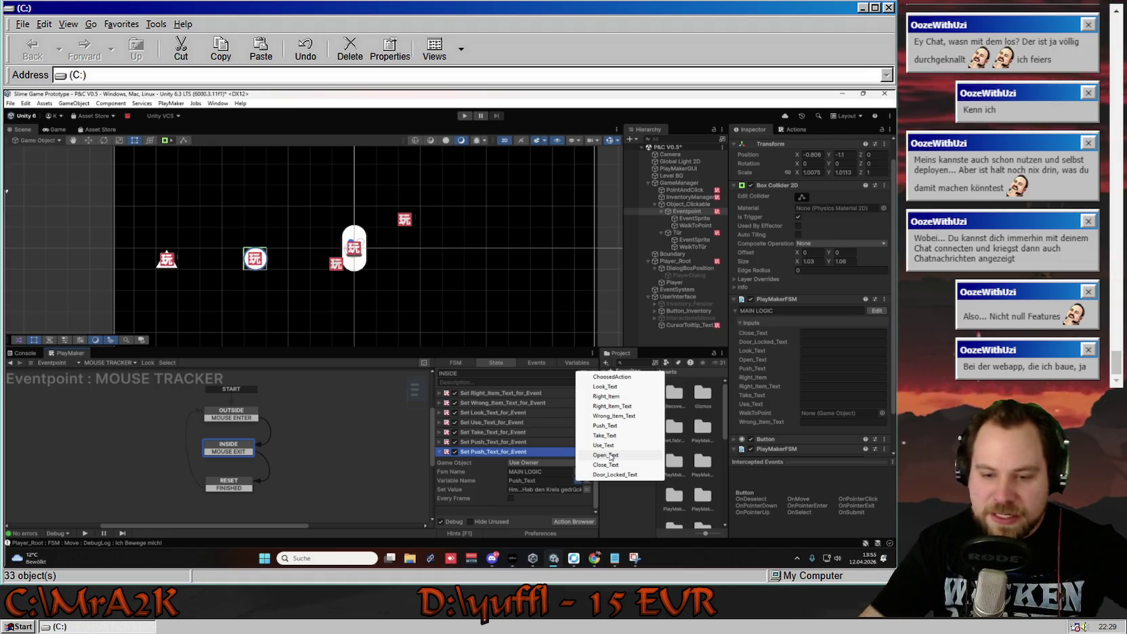
{"action": "left_click", "coordinate": [614, 558]}
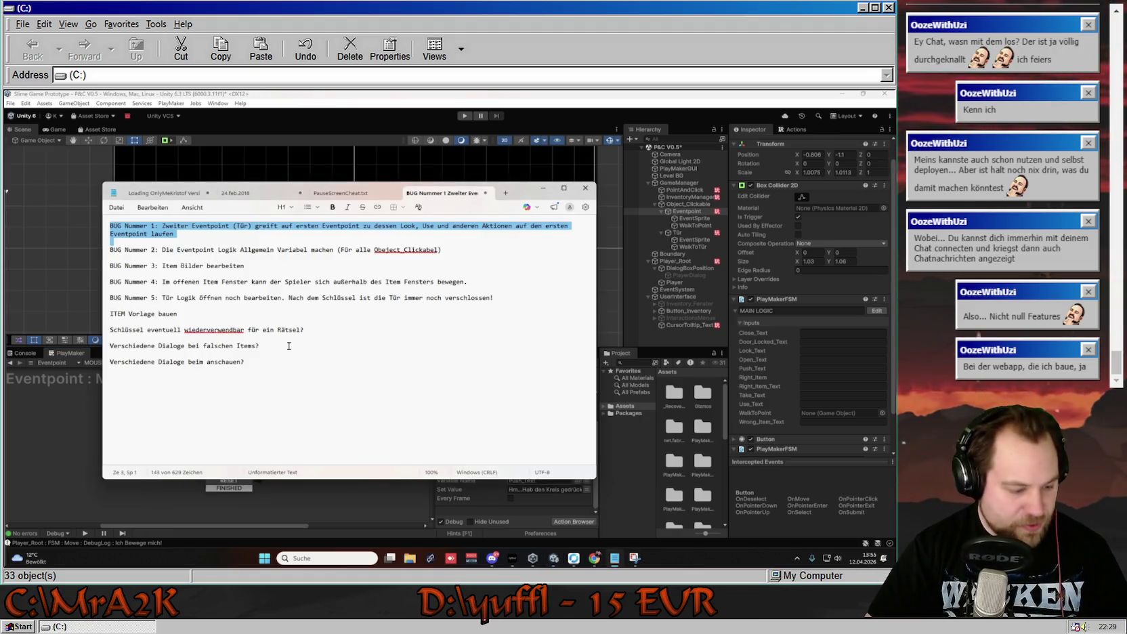
Add 'BUG Nummer 6': open logic only covers doors and needs a check; then return to Unity.
{"action": "left_click", "coordinate": [496, 298]}
{"action": "key", "text": "Return"}
{"action": "key", "text": "Return"}
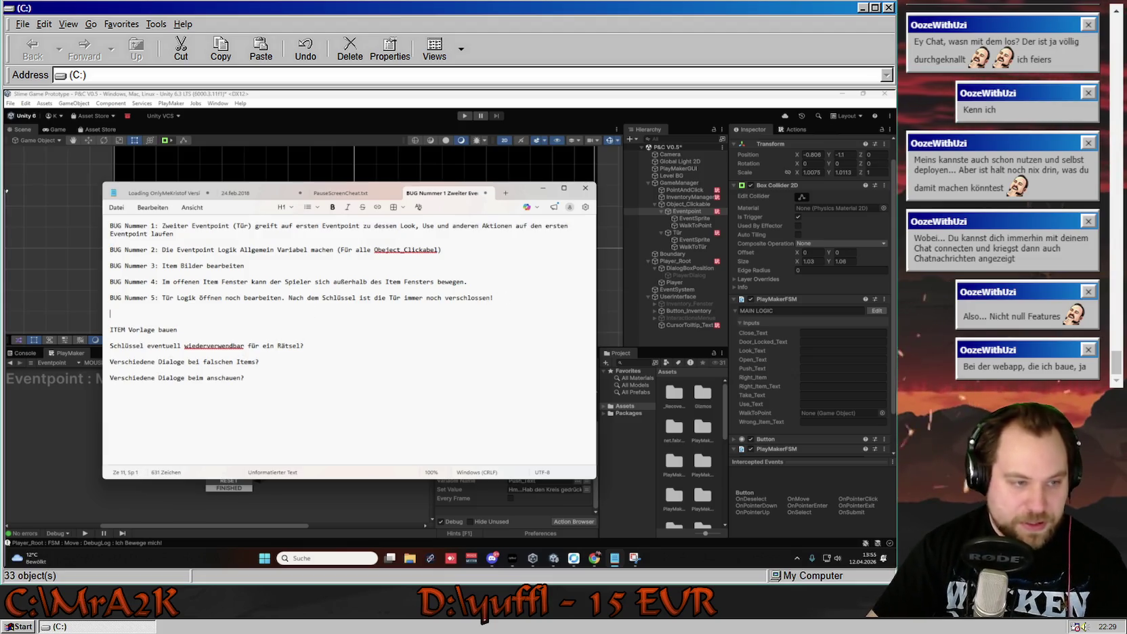
{"action": "type", "text": "BUG NUmmer"}
{"action": "key", "text": "BackSpace"}
{"action": "key", "text": "BackSpace"}
{"action": "type", "text": "ummer 6:"}
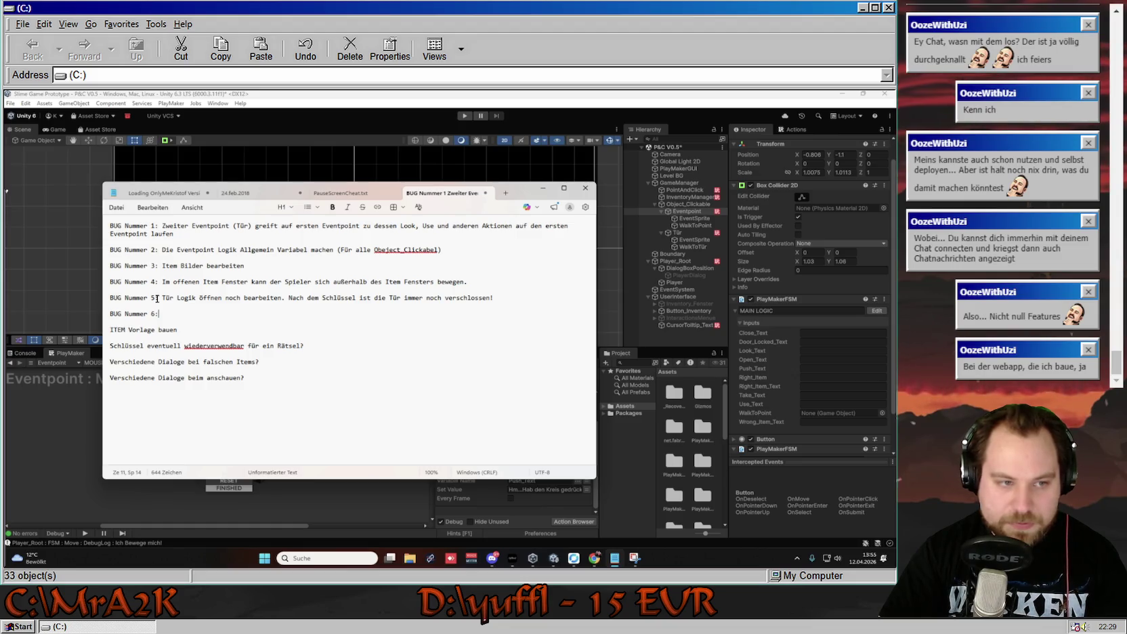
{"action": "type", "text": "T"}
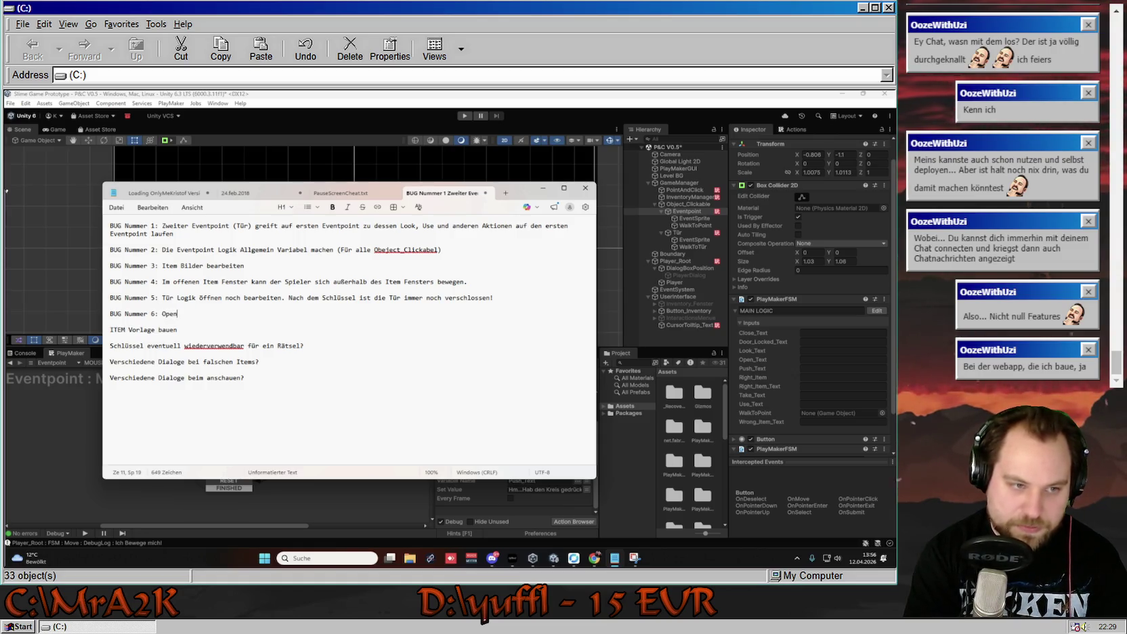
{"action": "key", "text": "BackSpace"}
{"action": "type", "text": "og"}
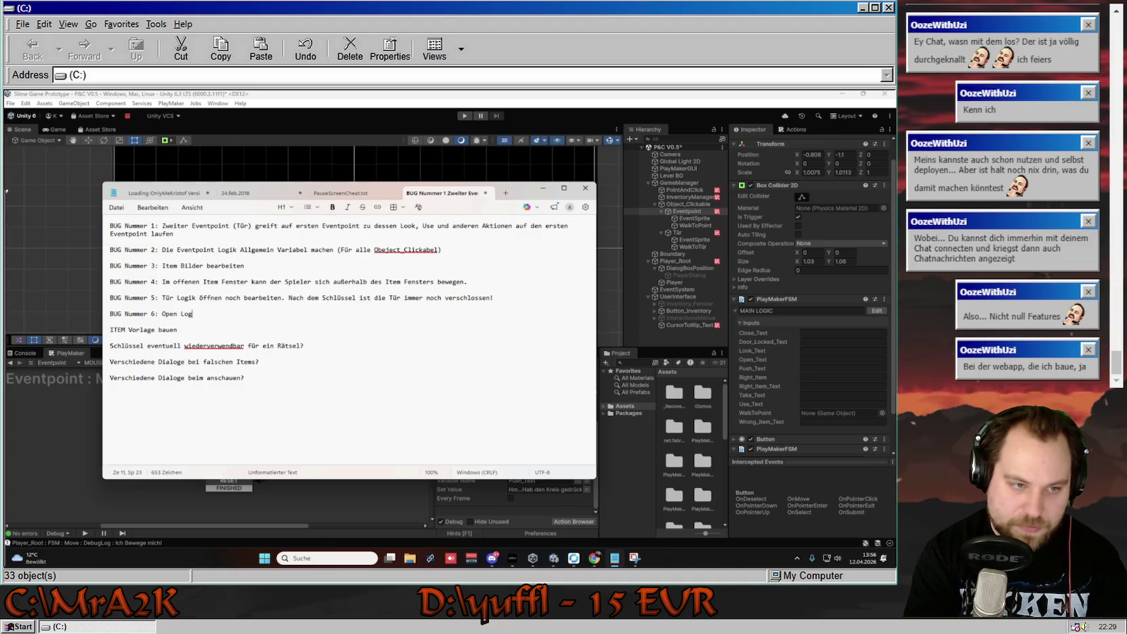
{"action": "type", "text": "ik gilt nurdie Türen ge3ra"}
{"action": "type", "text": "ade"}
{"action": "type", "text": "Brauche einen Check für Tür"}
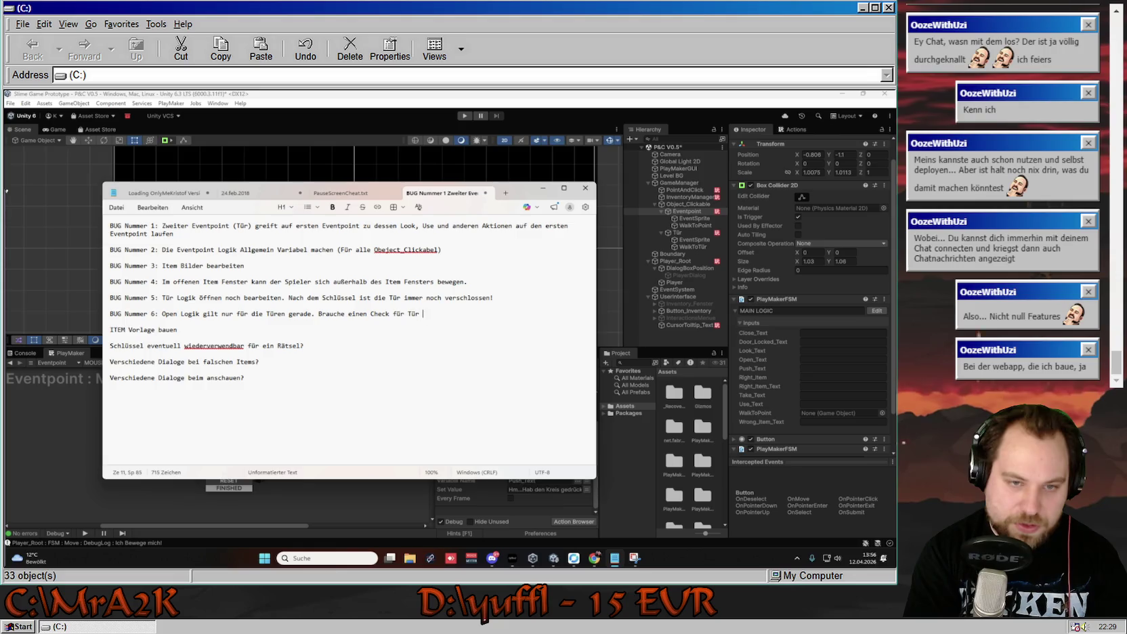
{"action": "type", "text": "er nicht Tür"}
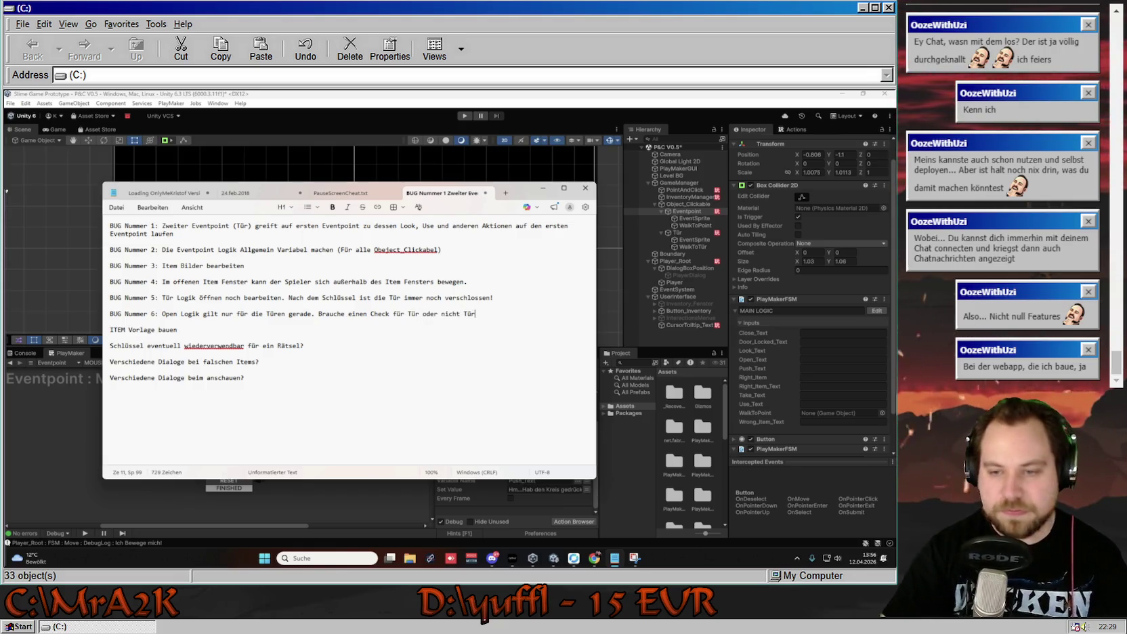
{"action": "left_click", "coordinate": [609, 439]}
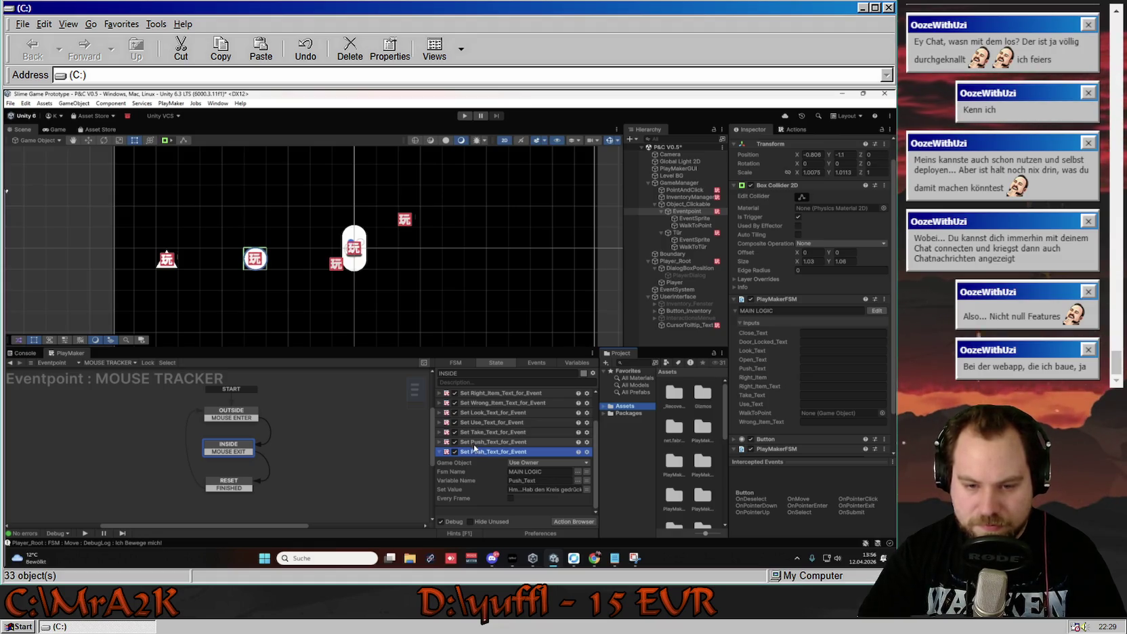
{"action": "left_click", "coordinate": [578, 480]}
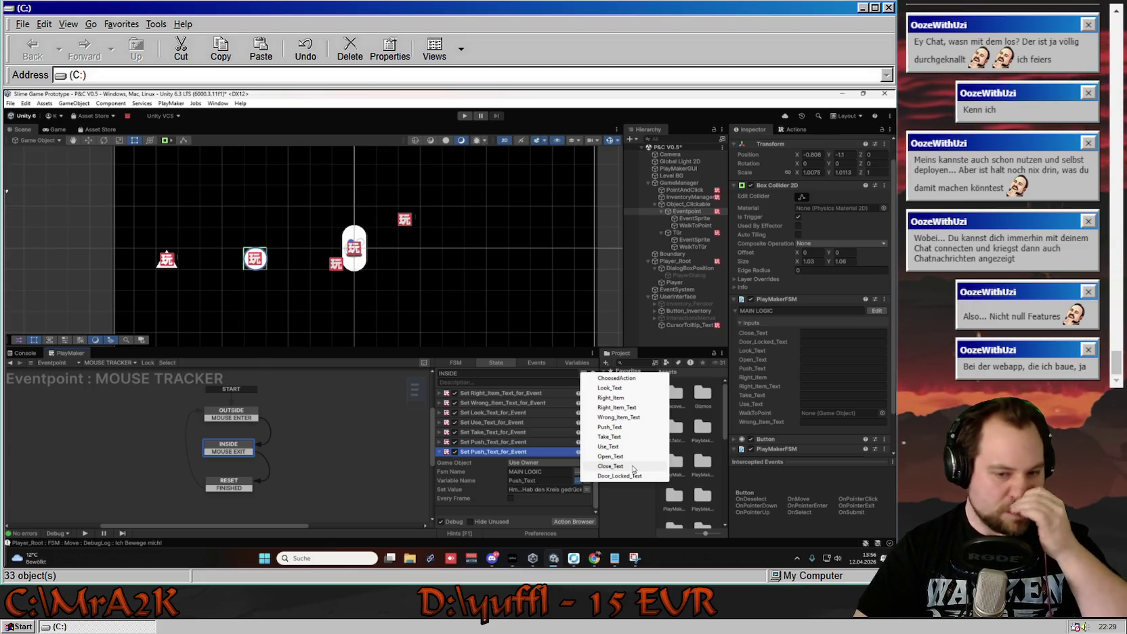
Point the last action at Close_Text, then revert an attempted edit of its value text.
{"action": "left_click", "coordinate": [633, 467]}
{"action": "left_click", "coordinate": [509, 487]}
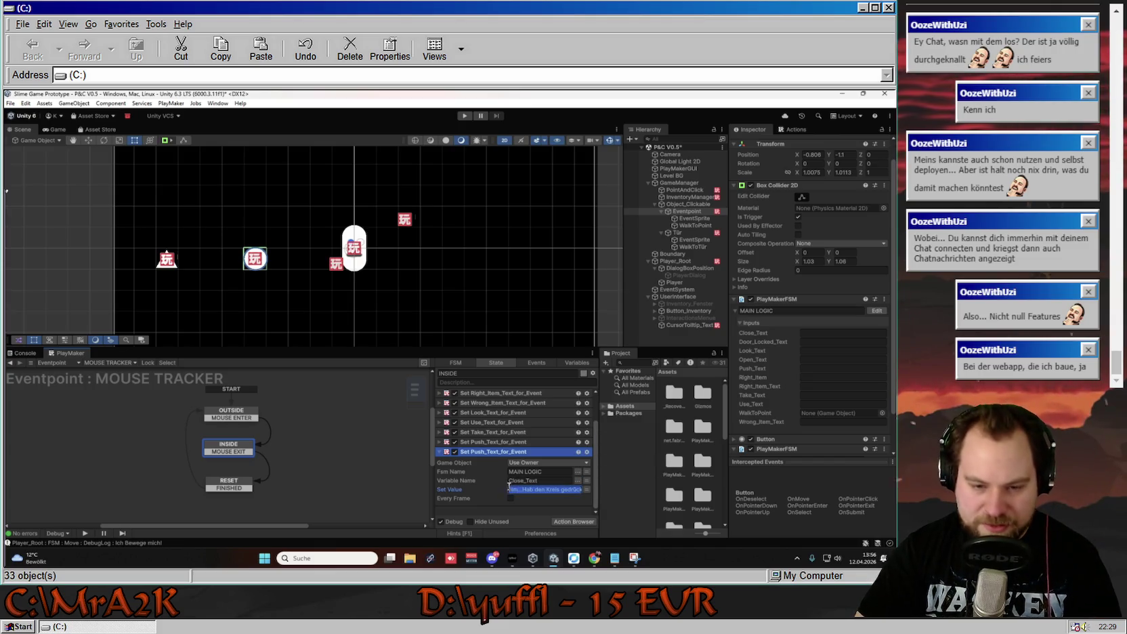
{"action": "type", "text": "Ich ka"}
{"action": "type", "text": "nn den Kreis"}
{"action": "type", "text": " nicht schließen"}
{"action": "type", "text": ","}
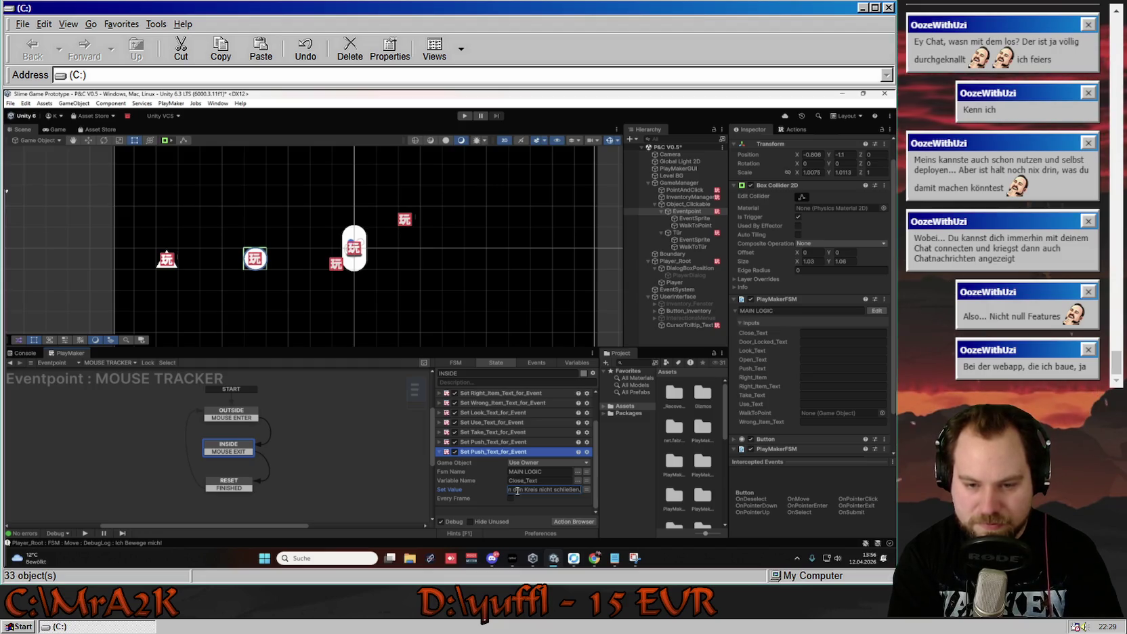
{"action": "type", "text": " Was"}
{"action": "key", "text": "BackSpace"}
{"action": "key", "text": "BackSpace"}
{"action": "key", "text": "BackSpace"}
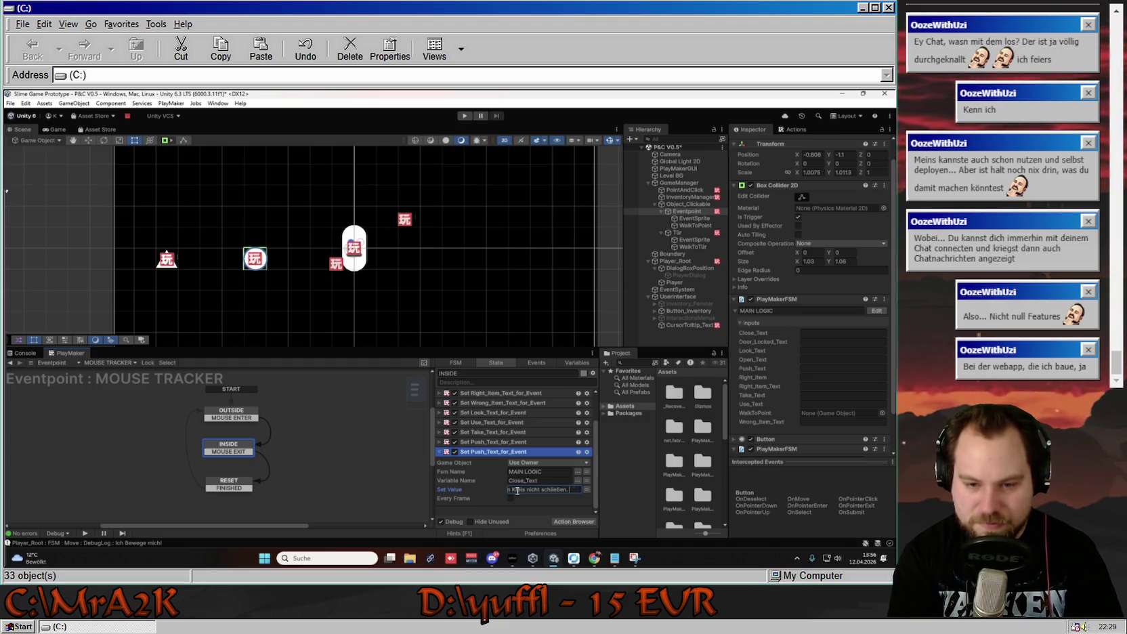
{"action": "type", "text": ". Der ist ("}
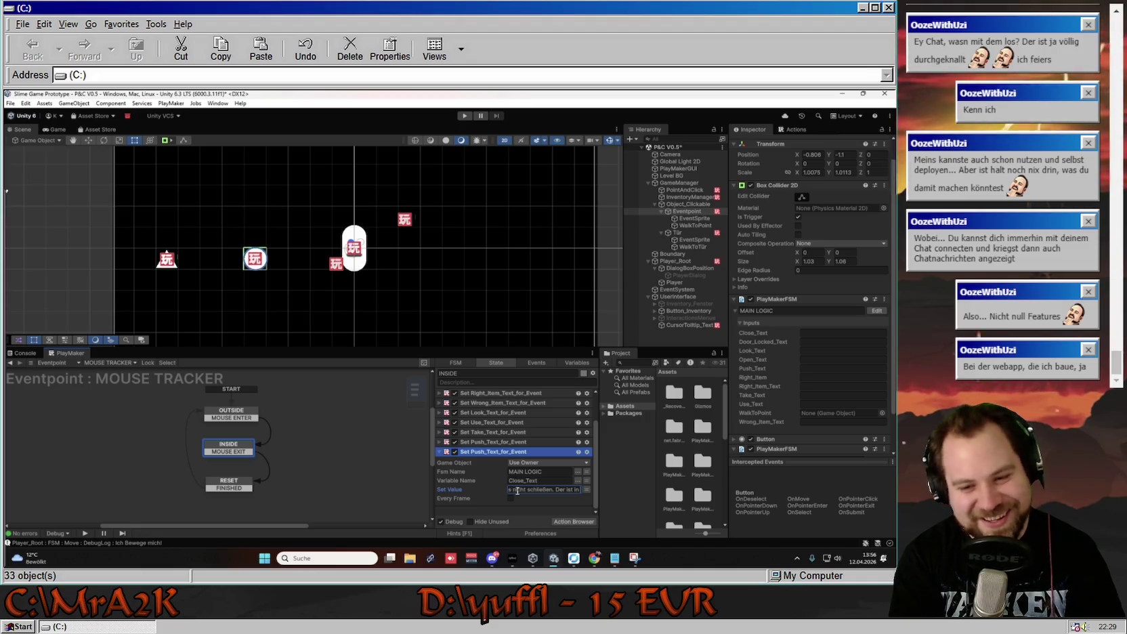
{"action": "type", "text": "in sich G"}
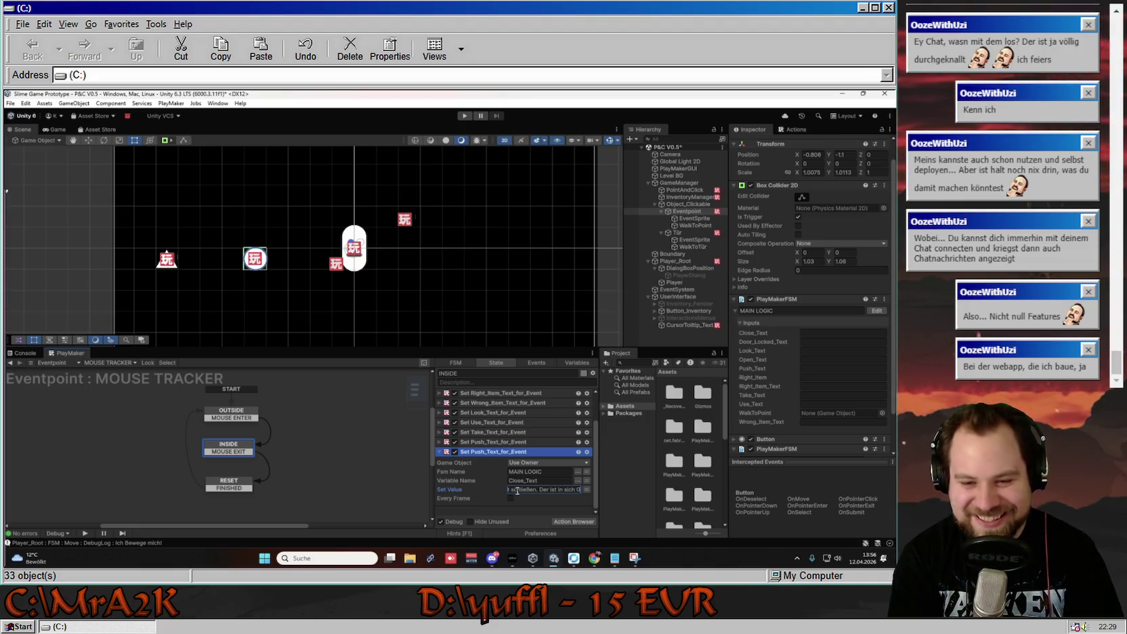
{"action": "type", "text": "eschlossen"}
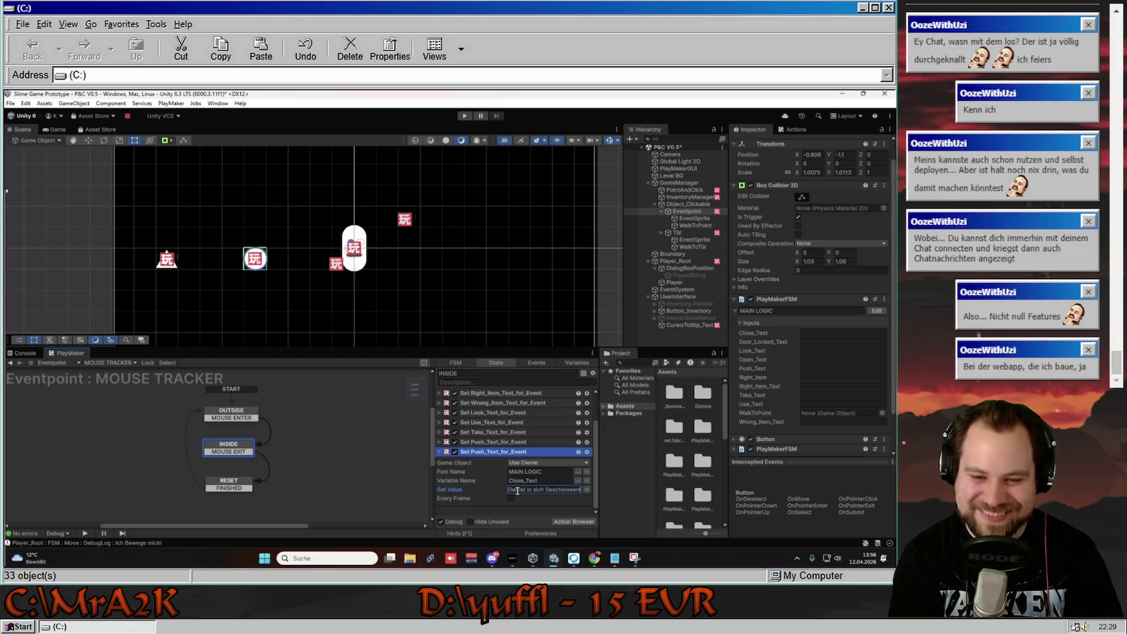
{"action": "key", "text": "Escape"}
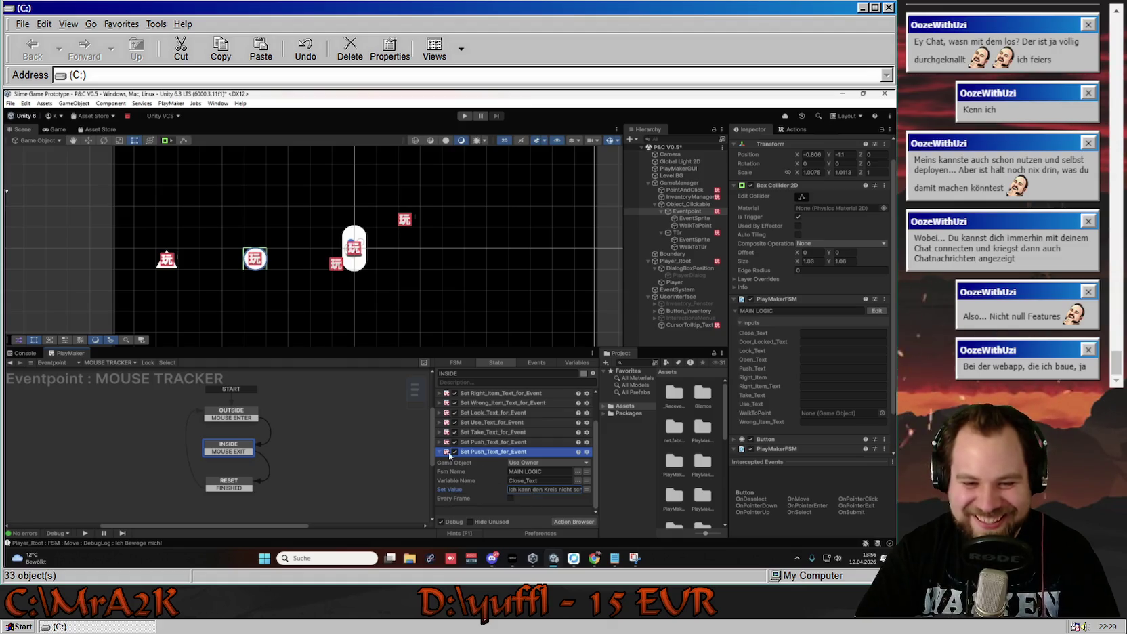
{"action": "left_click", "coordinate": [447, 454]}
Rename the last action from Set Push_Text_for_Event to Set Close_Text_for_Event.
{"action": "right_click", "coordinate": [499, 493]}
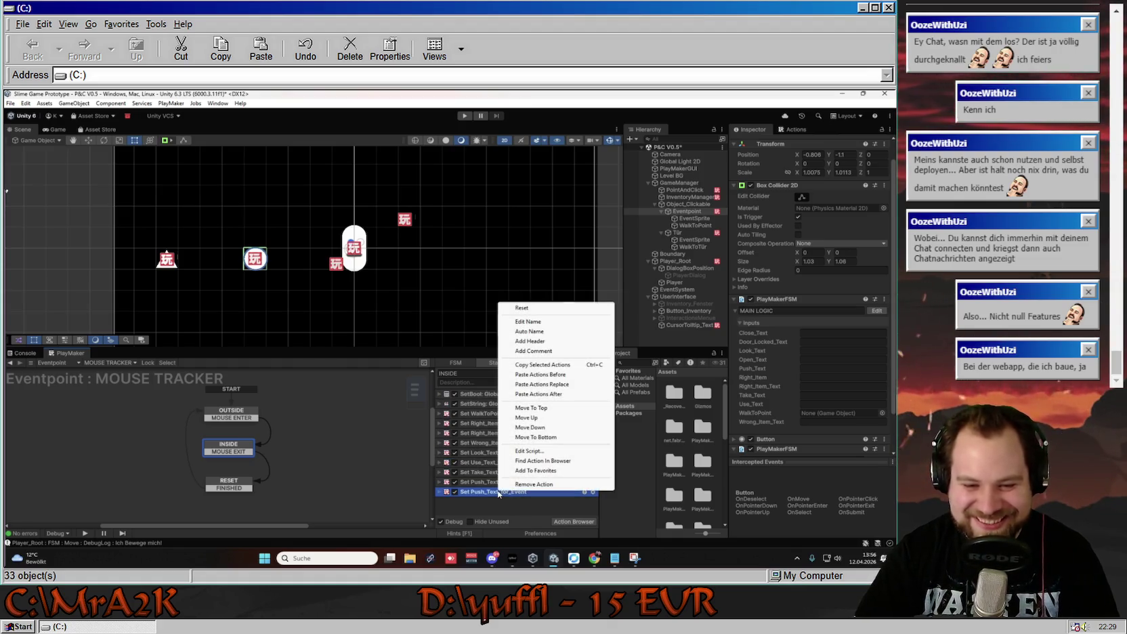
{"action": "left_click", "coordinate": [547, 322]}
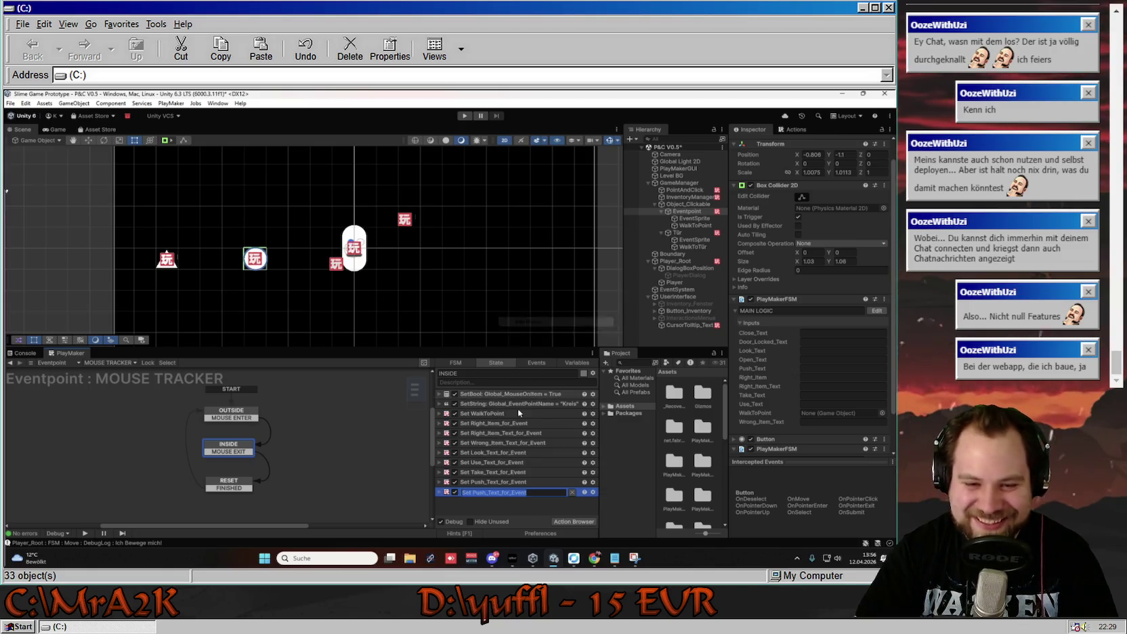
{"action": "left_click", "coordinate": [486, 492]}
{"action": "key", "text": "BackSpace"}
{"action": "key", "text": "BackSpace"}
{"action": "key", "text": "BackSpace"}
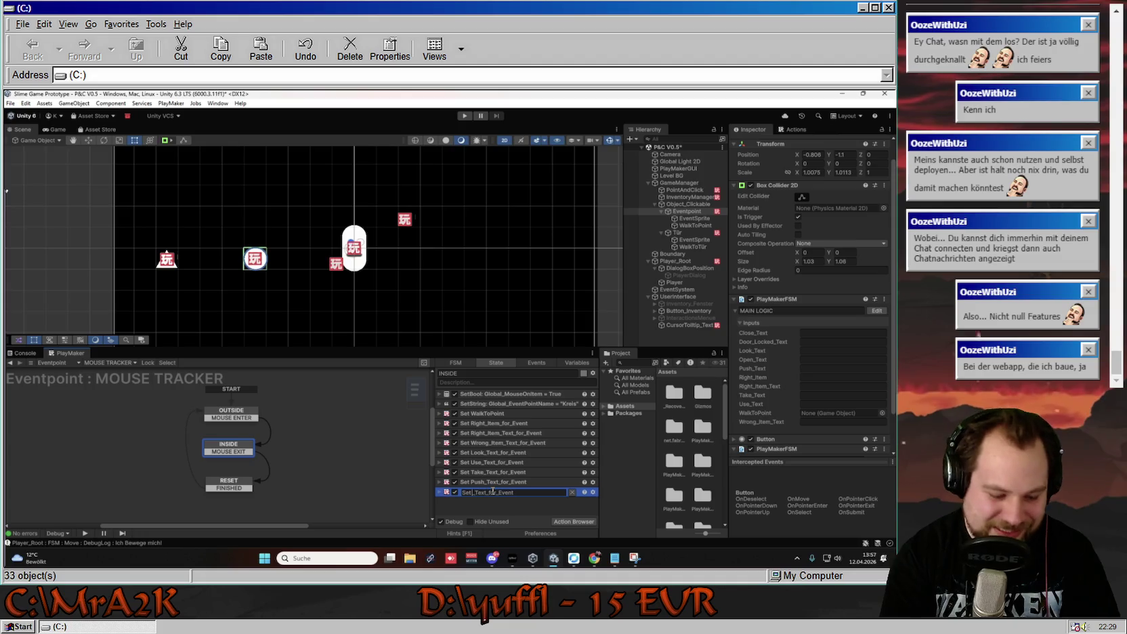
{"action": "type", "text": "Close"}
{"action": "key", "text": "Return"}
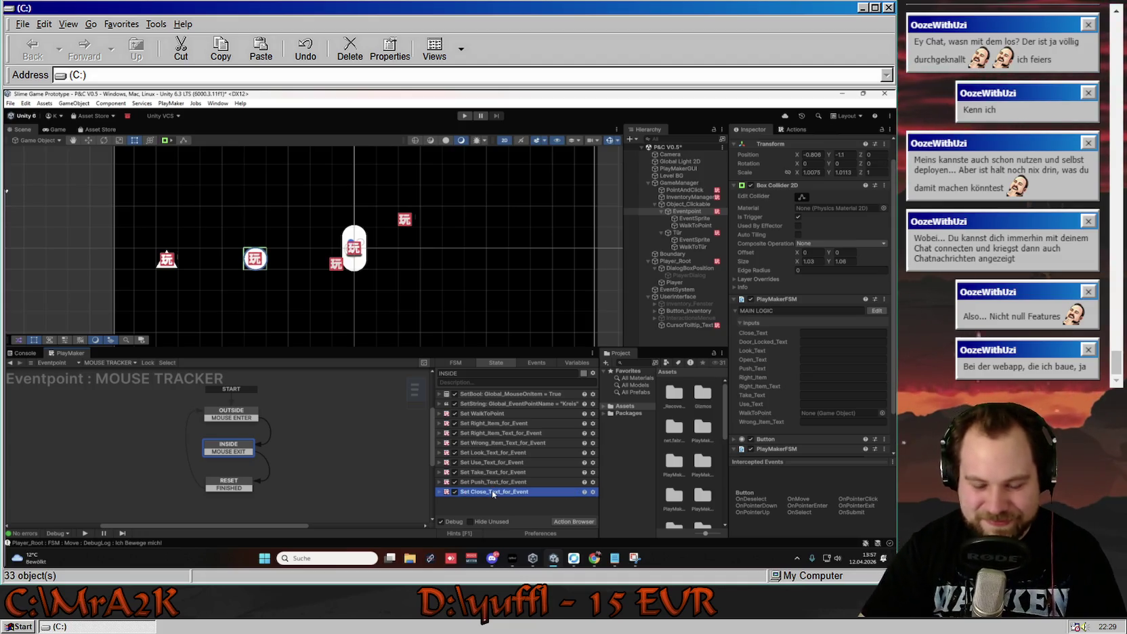
{"action": "left_click", "coordinate": [491, 506]}
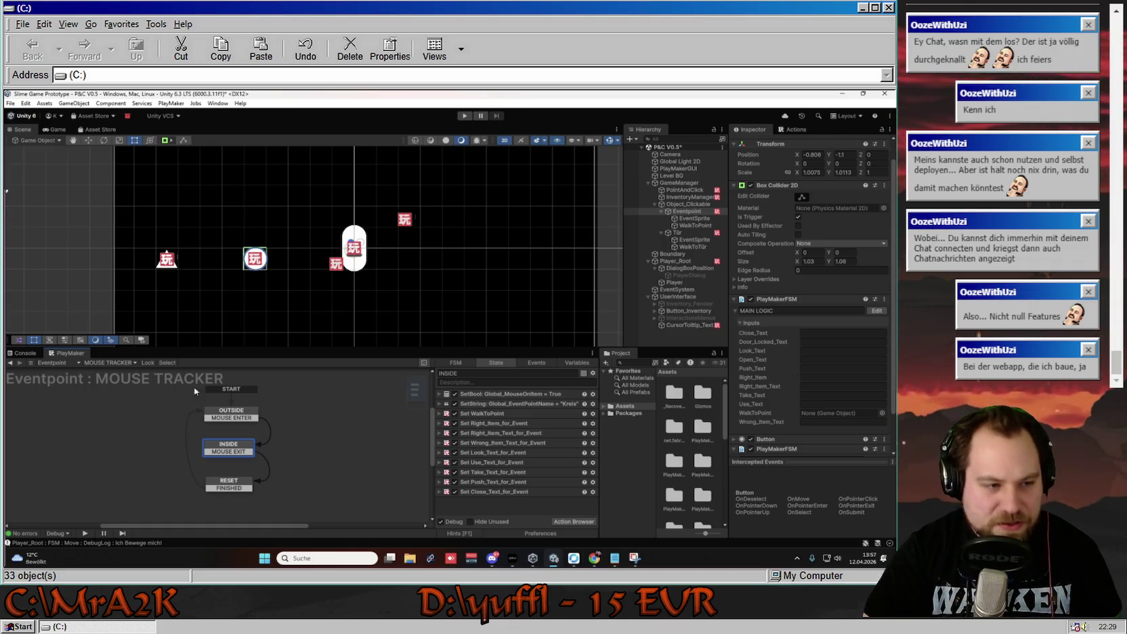
{"action": "left_click", "coordinate": [108, 362]}
Switch to the MAIN LOGIC FSM and rename its OPEN state to OPEN_FOR_DOORS.
{"action": "left_click", "coordinate": [108, 372]}
{"action": "mouse_move", "coordinate": [206, 432]}
{"action": "left_mouse_down"}
{"action": "mouse_move", "coordinate": [240, 432]}
{"action": "mouse_move", "coordinate": [214, 432]}
{"action": "left_mouse_up"}
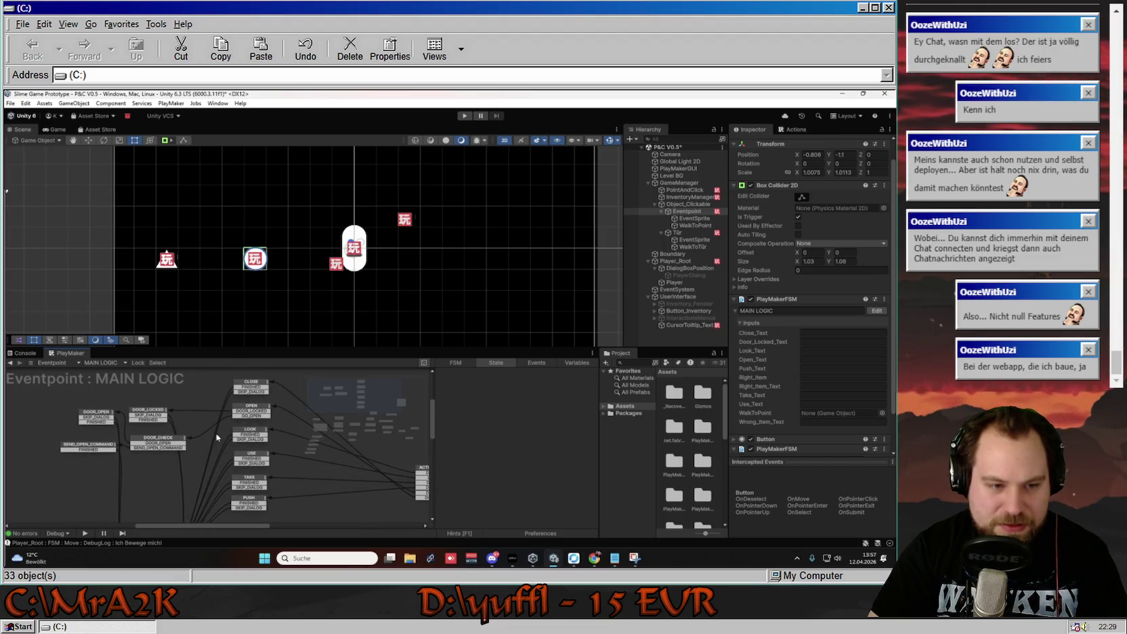
{"action": "left_click", "coordinate": [262, 410]}
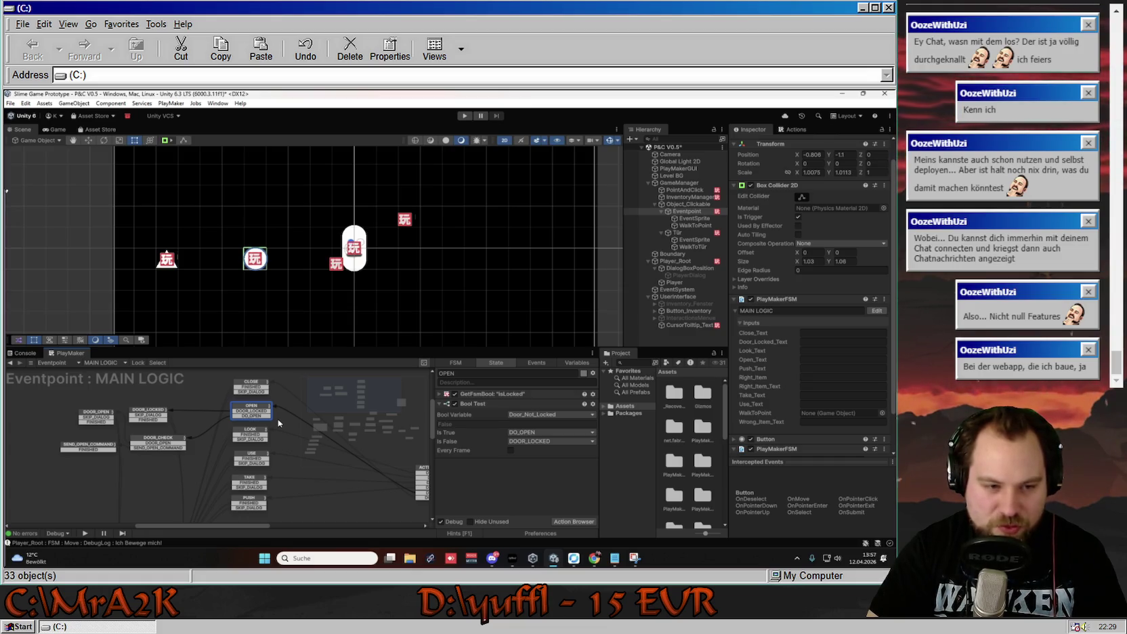
{"action": "left_click", "coordinate": [457, 374]}
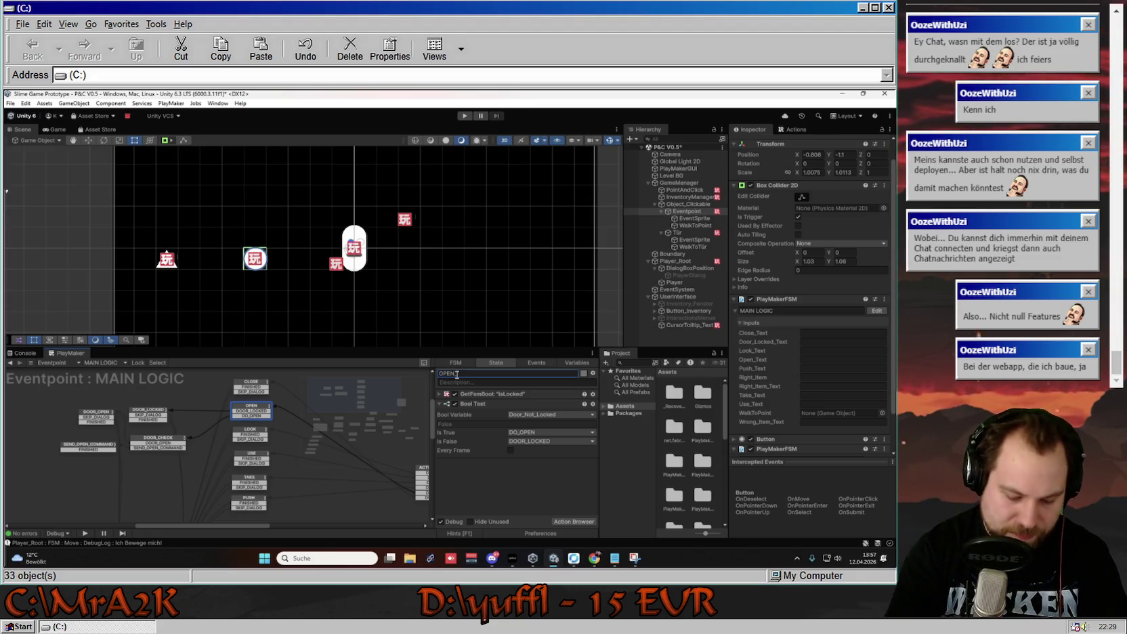
{"action": "type", "text": "_DOO"}
{"action": "key", "text": "BackSpace"}
{"action": "key", "text": "BackSpace"}
{"action": "key", "text": "BackSpace"}
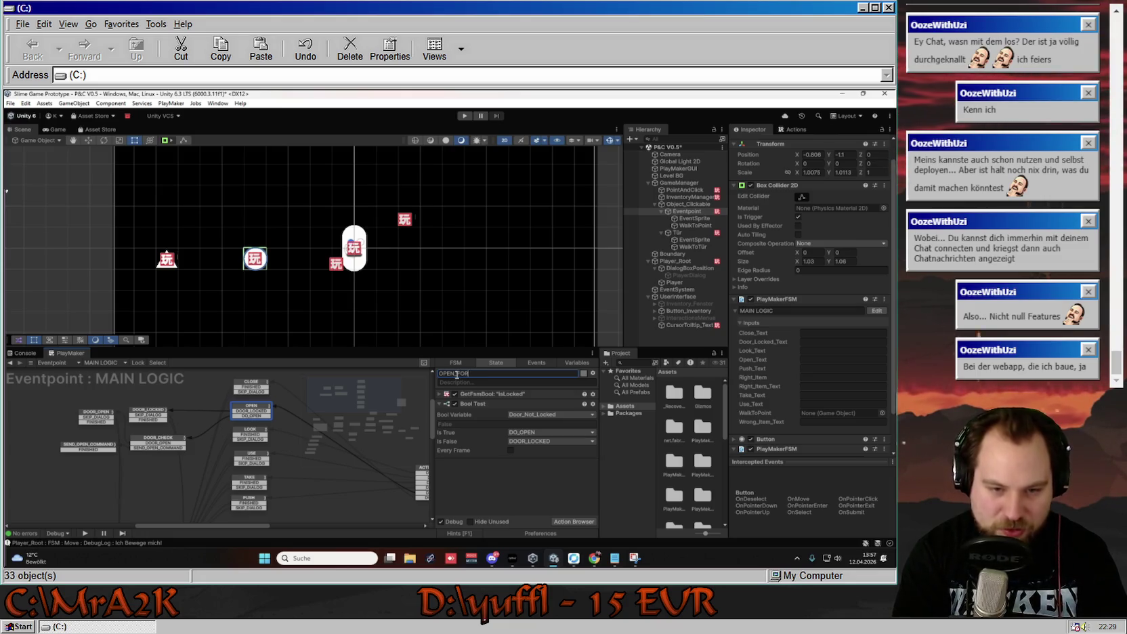
{"action": "type", "text": "DOORS"}
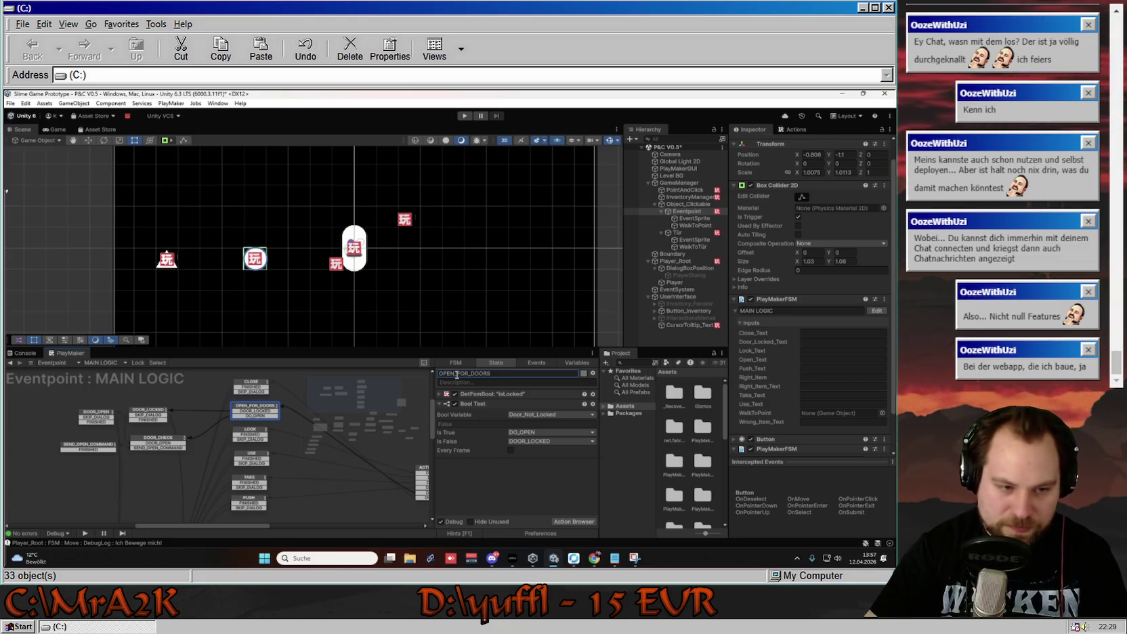
{"action": "left_click", "coordinate": [289, 418]}
{"action": "left_click_drag", "start_coordinate": [288, 418], "coordinate": [244, 421]}
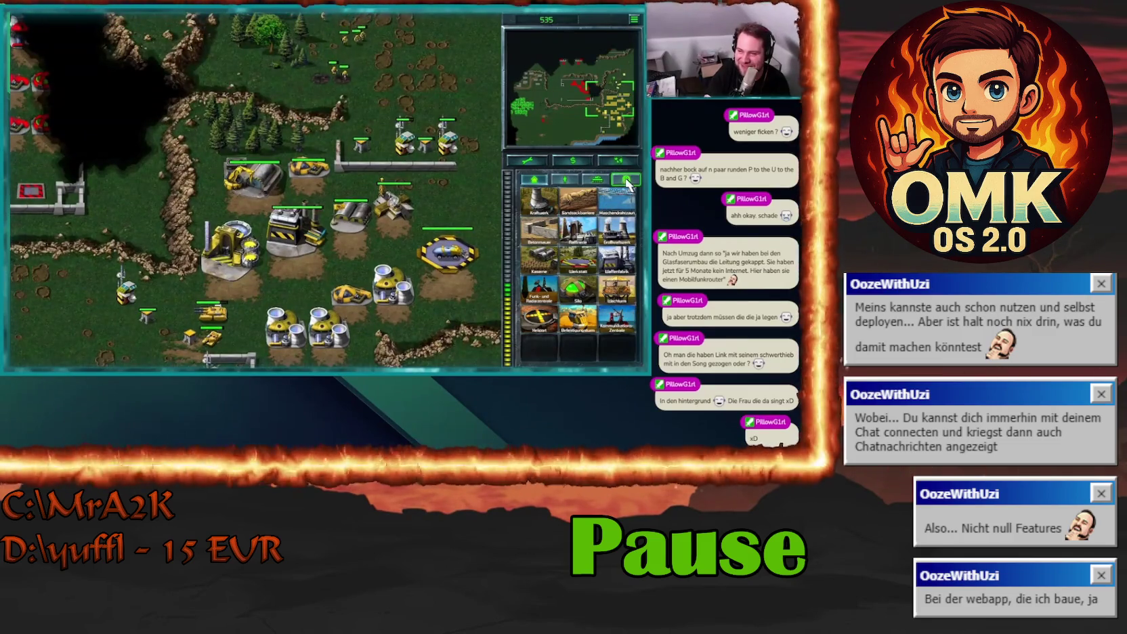
{"action": "left_click", "coordinate": [530, 202]}
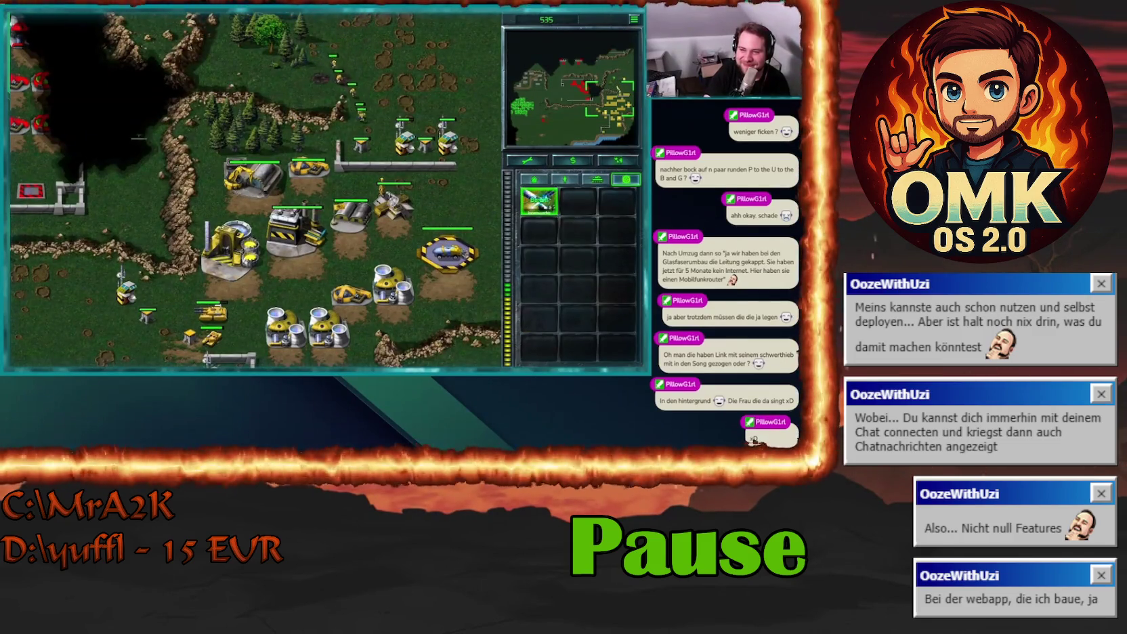
{"action": "left_click", "coordinate": [581, 93]}
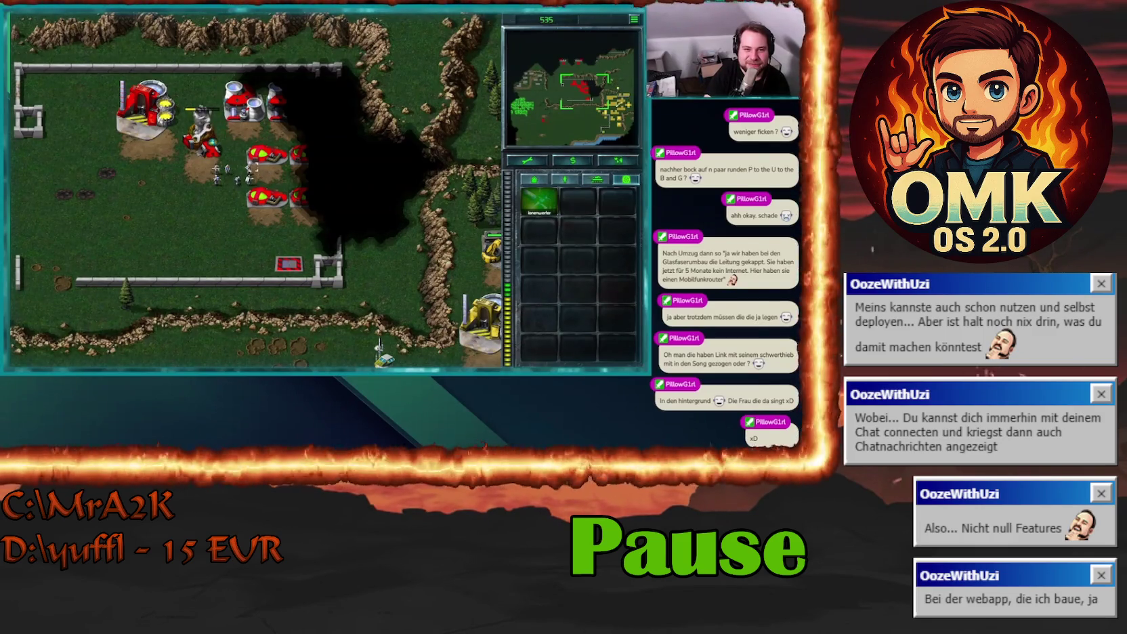
{"action": "left_click", "coordinate": [256, 168]}
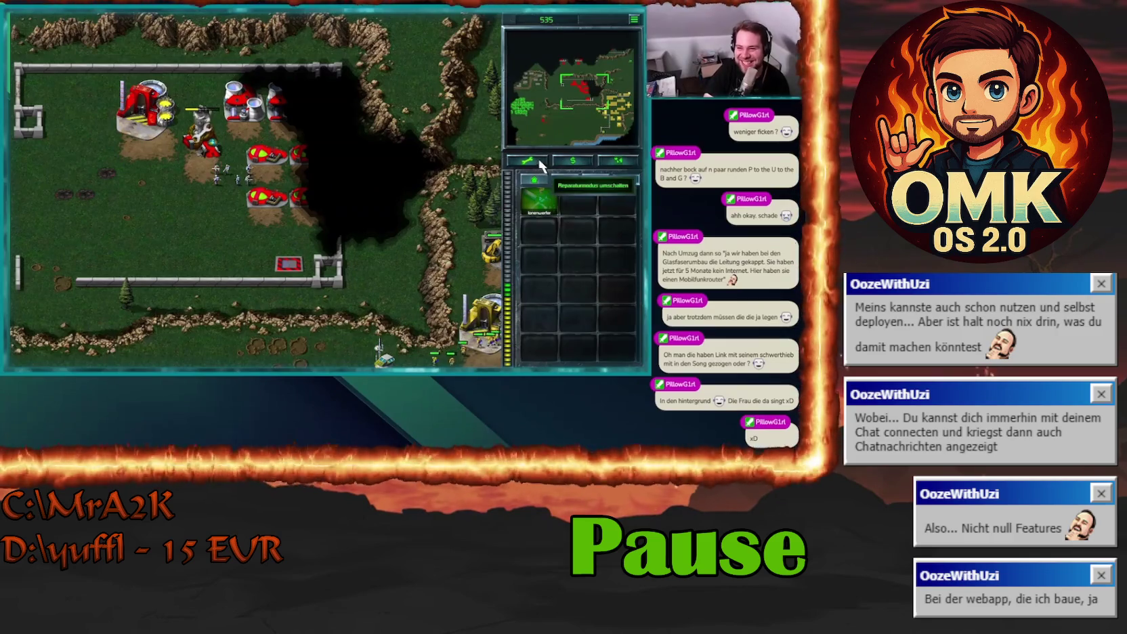
{"action": "key", "text": "h"}
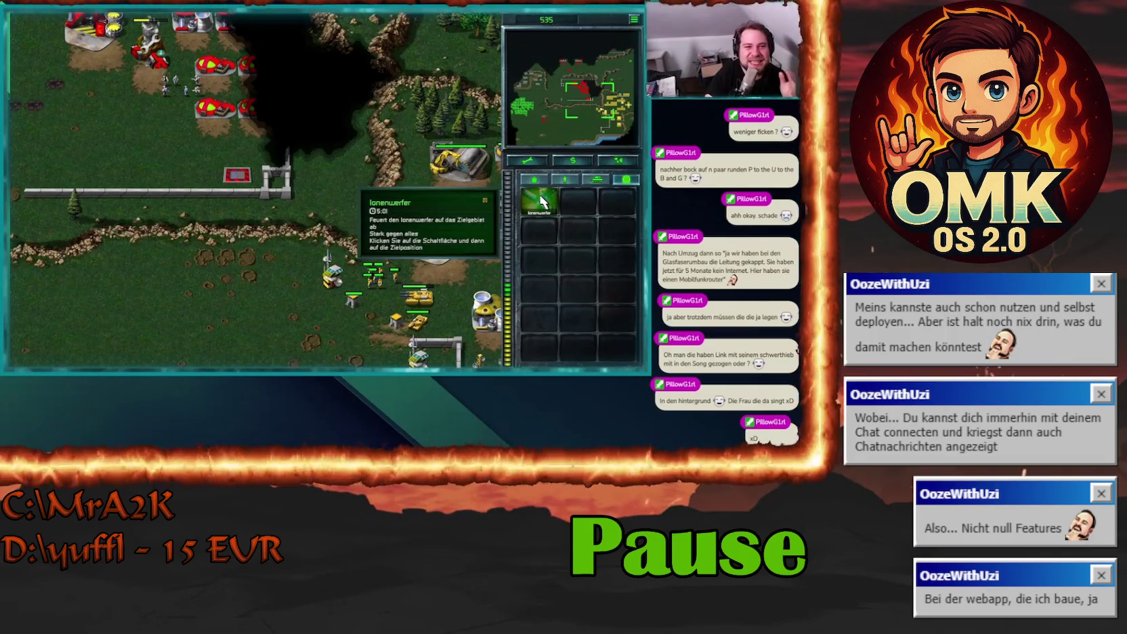
{"action": "key", "text": "Up"}
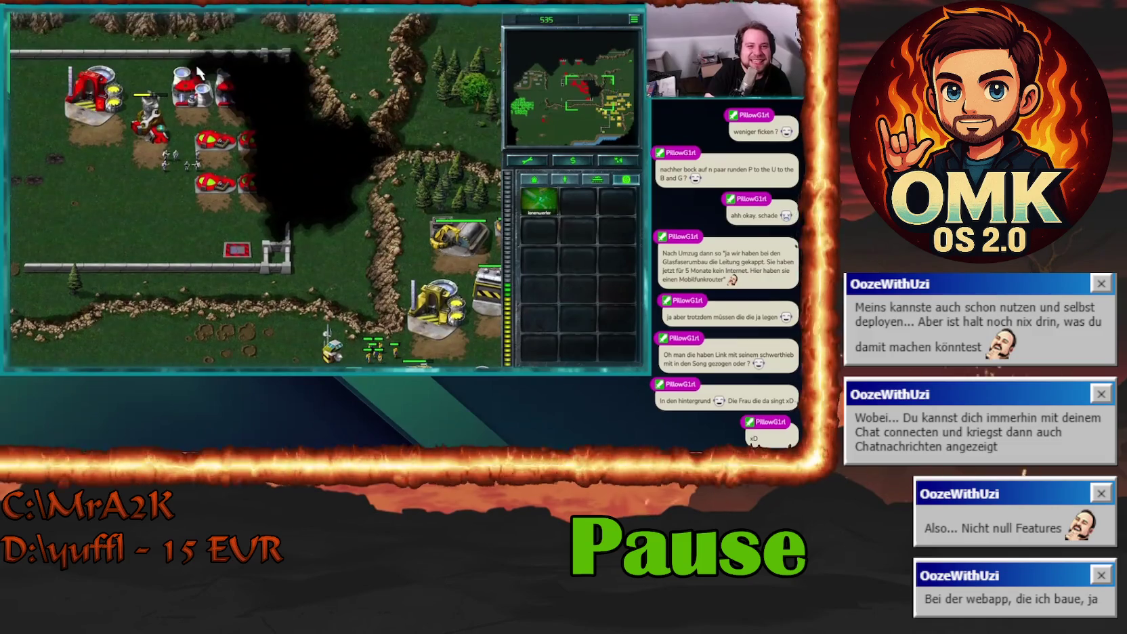